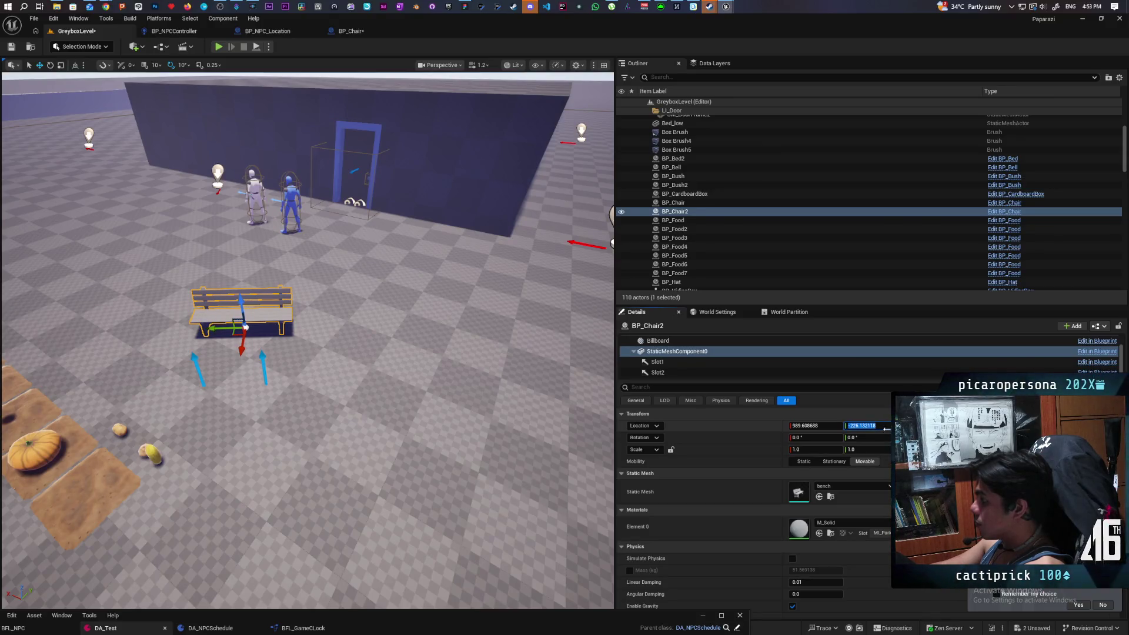
# - Set BP_Chair2's Location X and Y to 0 and frame the bench in the viewport
pyautogui.press('Return')
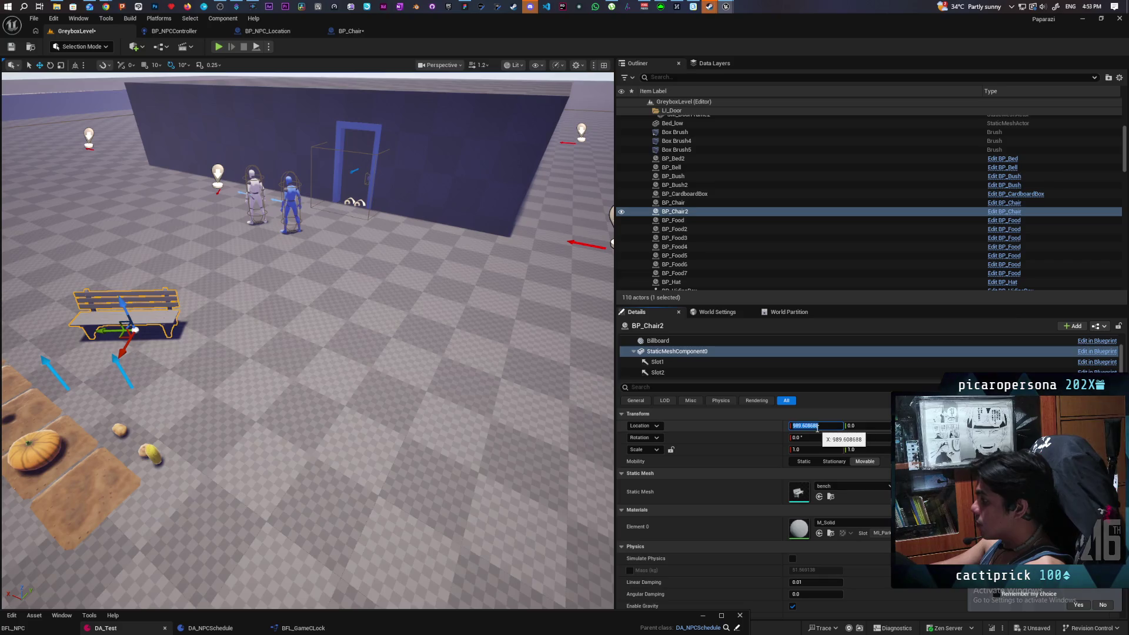
pyautogui.write('0')
pyautogui.press('Return')
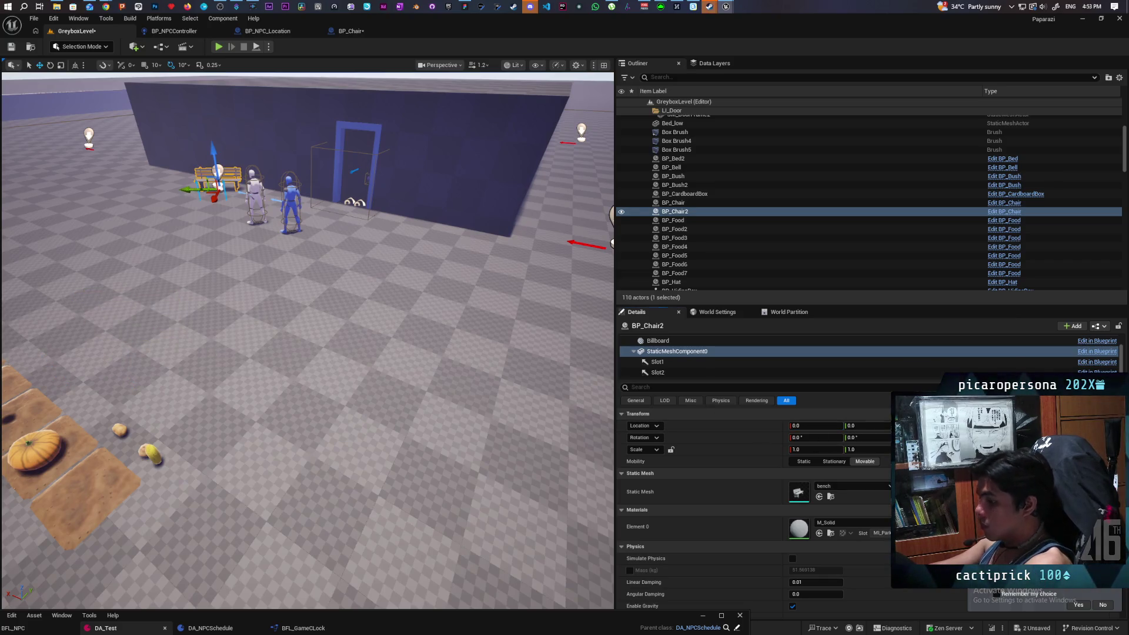
pyautogui.press('f')
pyautogui.moveTo(174, 126); pyautogui.dragTo(174, 126)
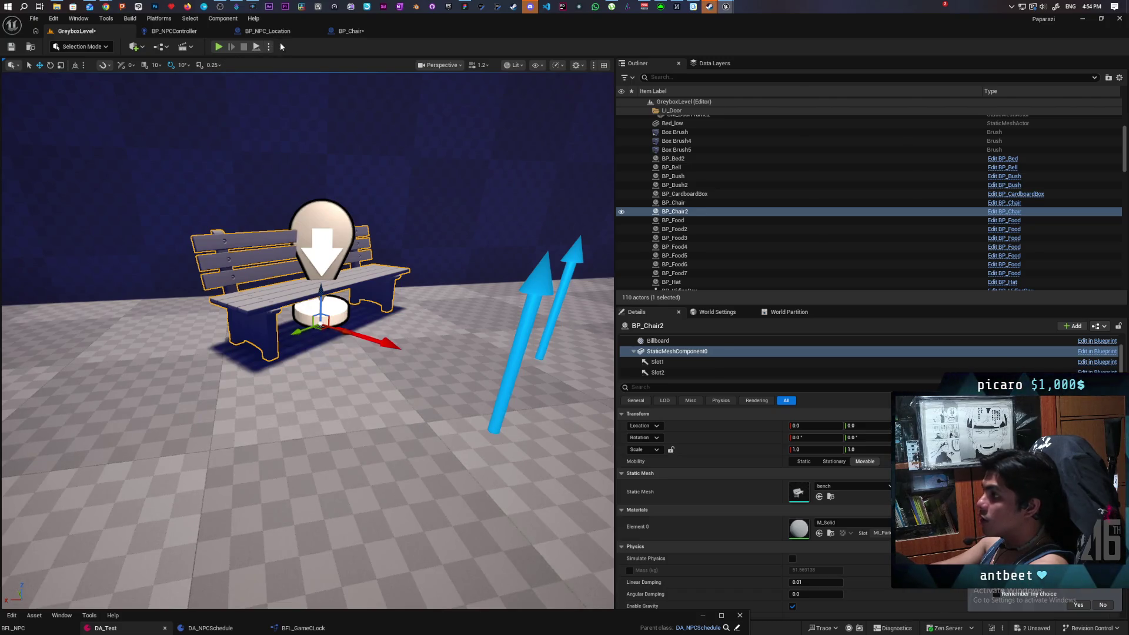
# - Reset the BP_Chair bench mesh's location to 0,0,0, save the blueprint, and return to GreyboxLevel
pyautogui.click(353, 33)
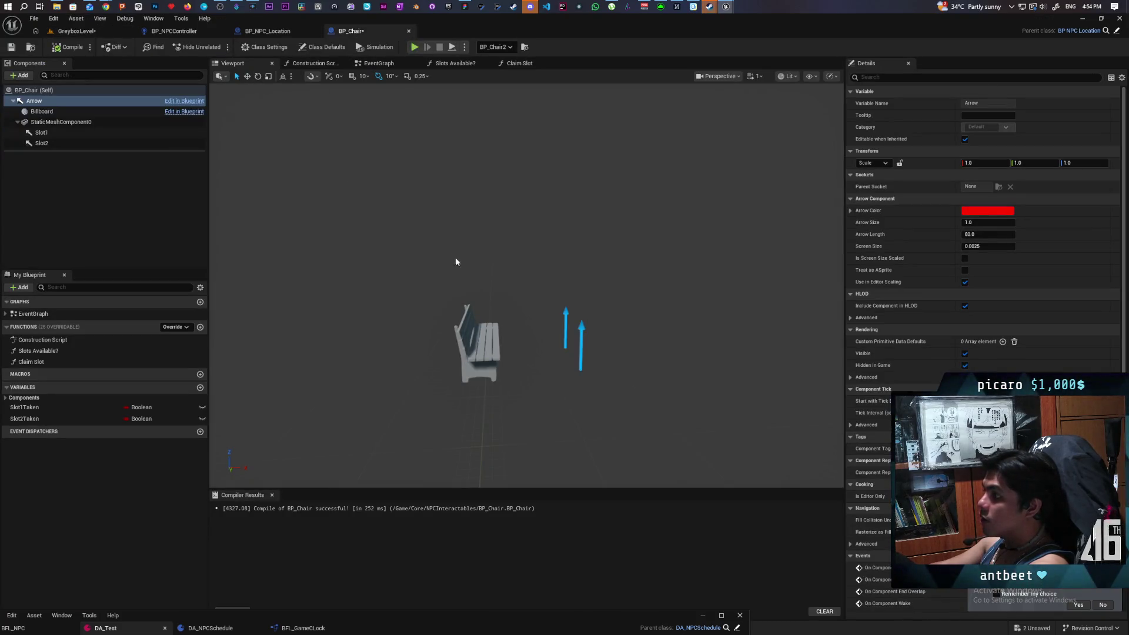
pyautogui.click(463, 345)
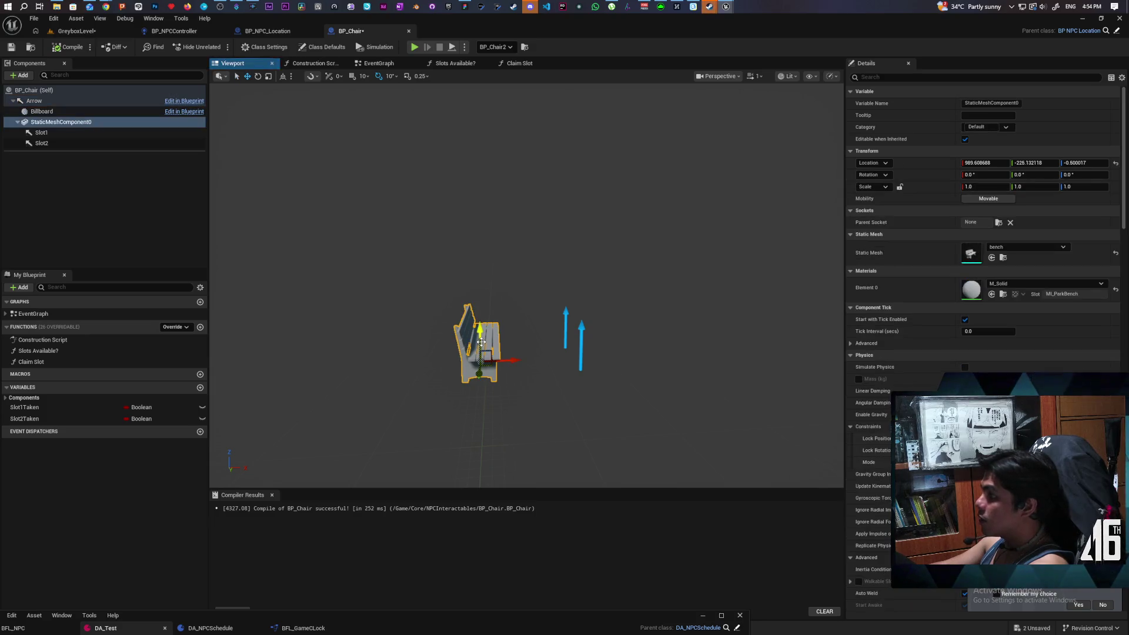
pyautogui.click(1116, 164)
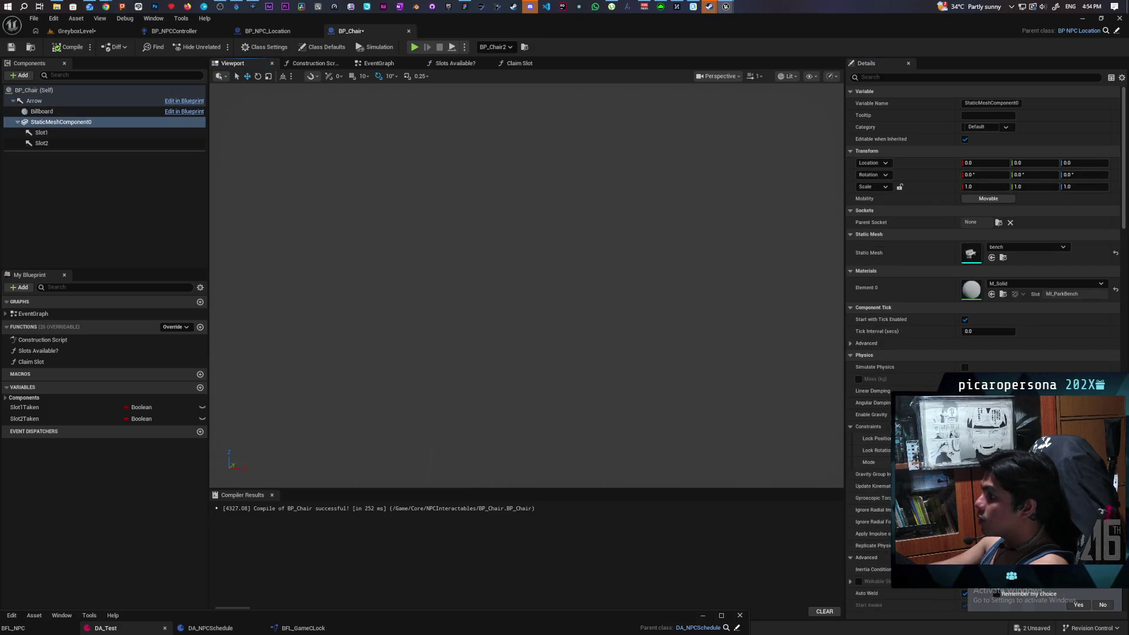
pyautogui.click(38, 125)
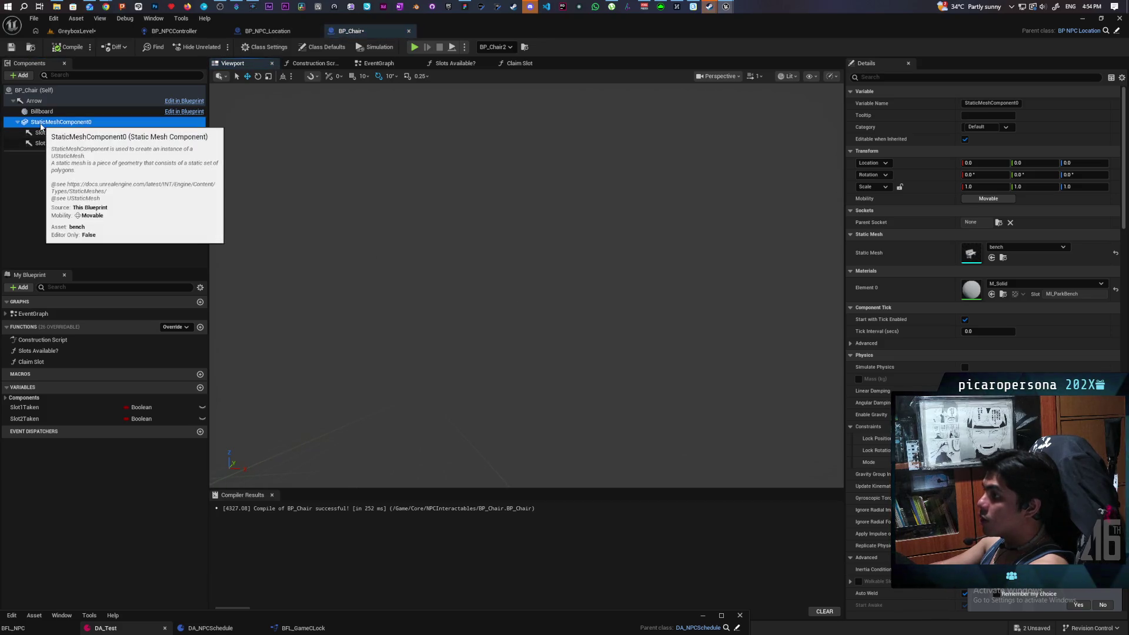
pyautogui.click(522, 238)
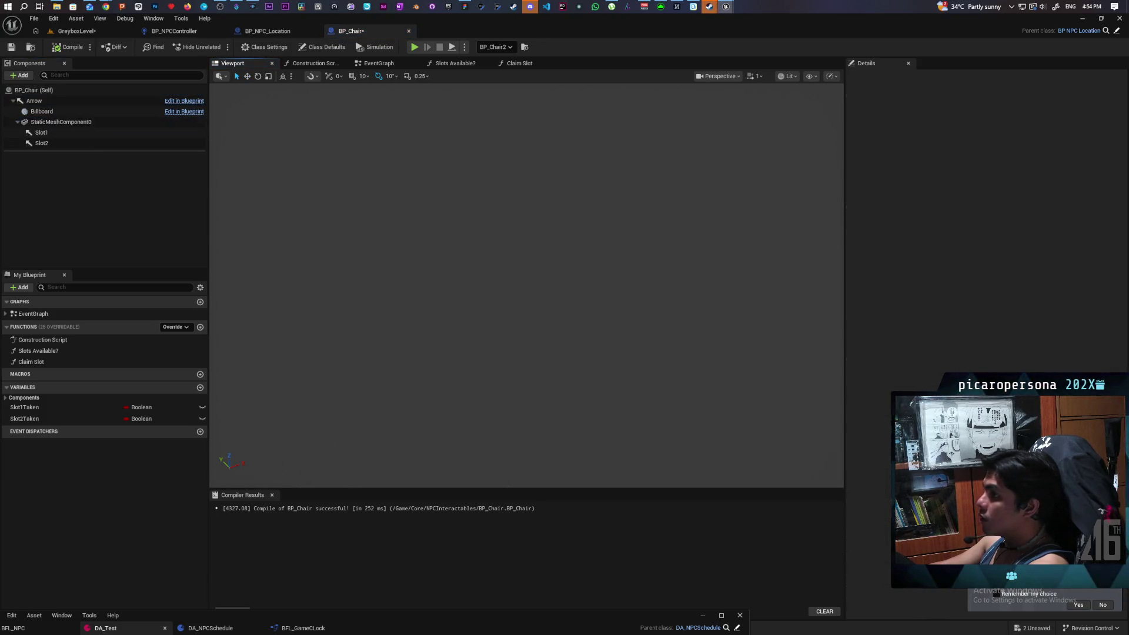
pyautogui.moveTo(523, 239)
pyautogui.mouseDown()
pyautogui.moveTo(494, 242)
pyautogui.moveTo(493, 223)
pyautogui.moveTo(244, 144)
pyautogui.mouseUp()
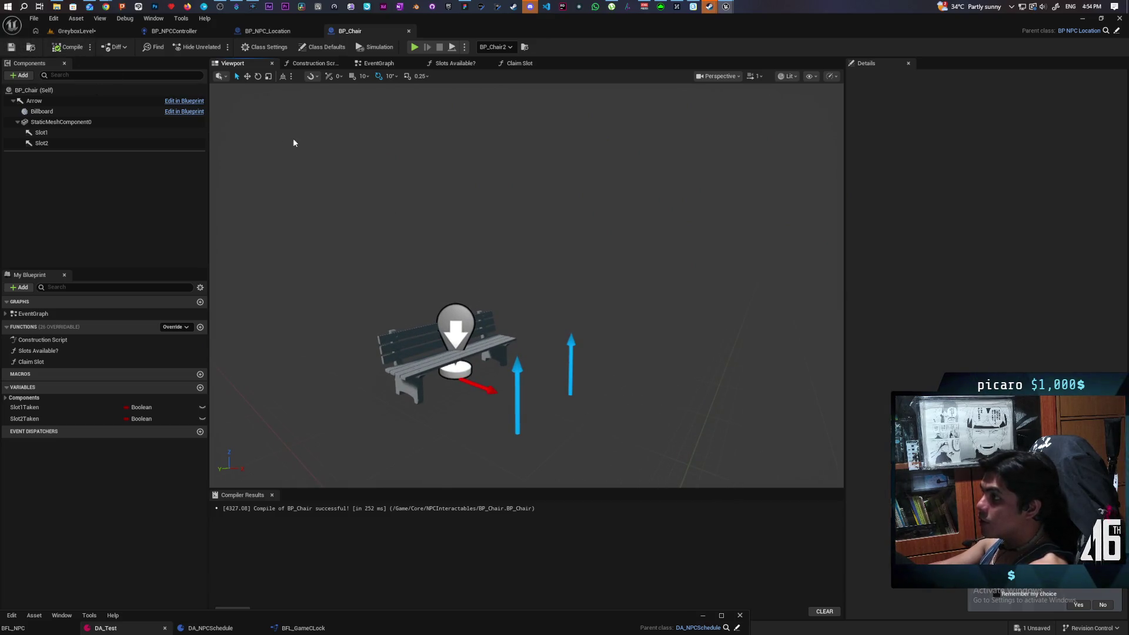
pyautogui.click(34, 90)
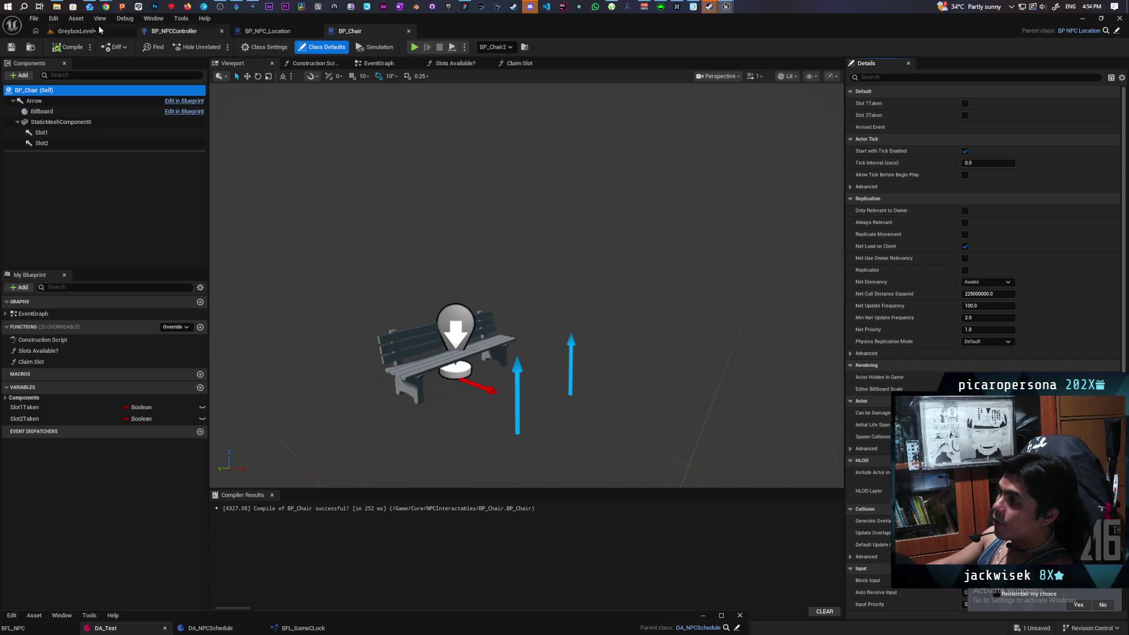
pyautogui.click(76, 32)
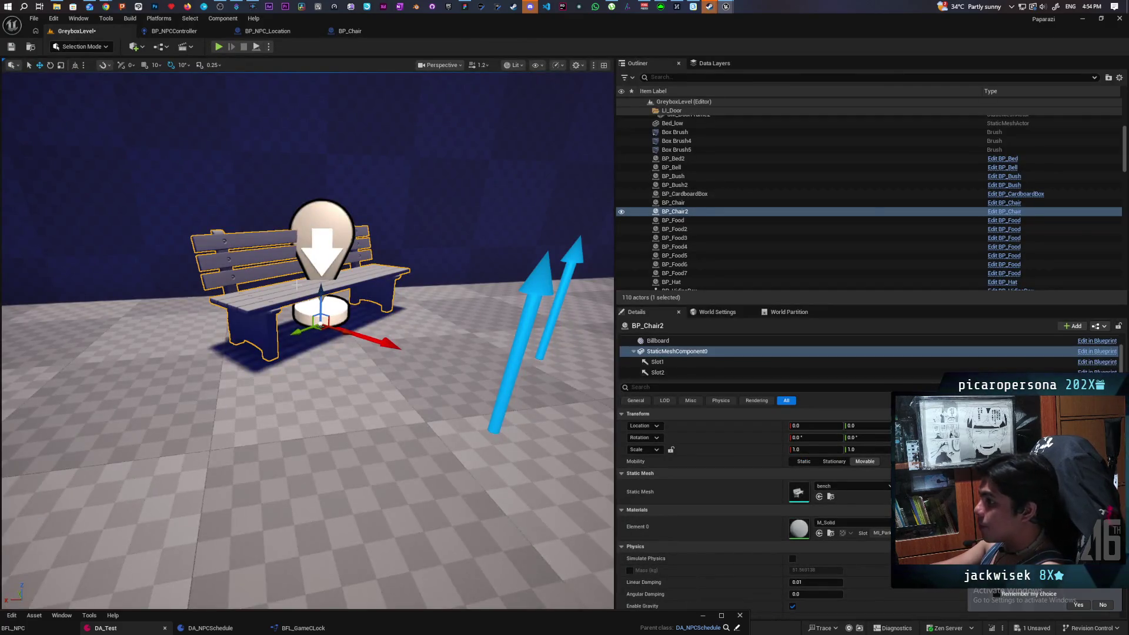
# - Add the actor tag 'Bench' to BP_Chair2's Tags property and save the level
pyautogui.scroll(2, 661, 352)
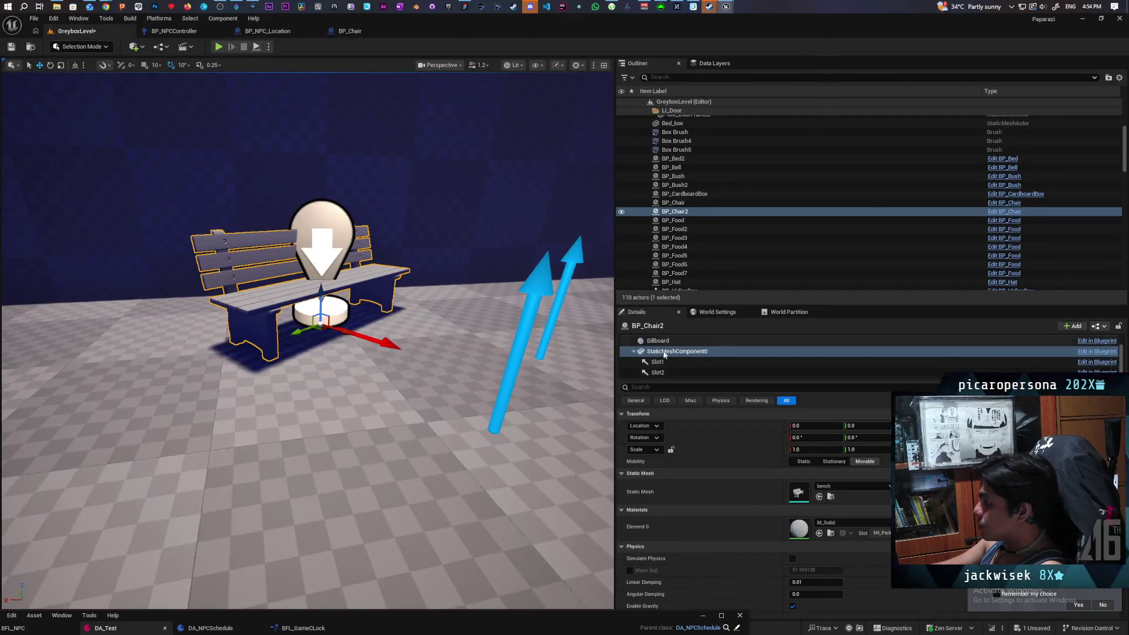
pyautogui.click(660, 341)
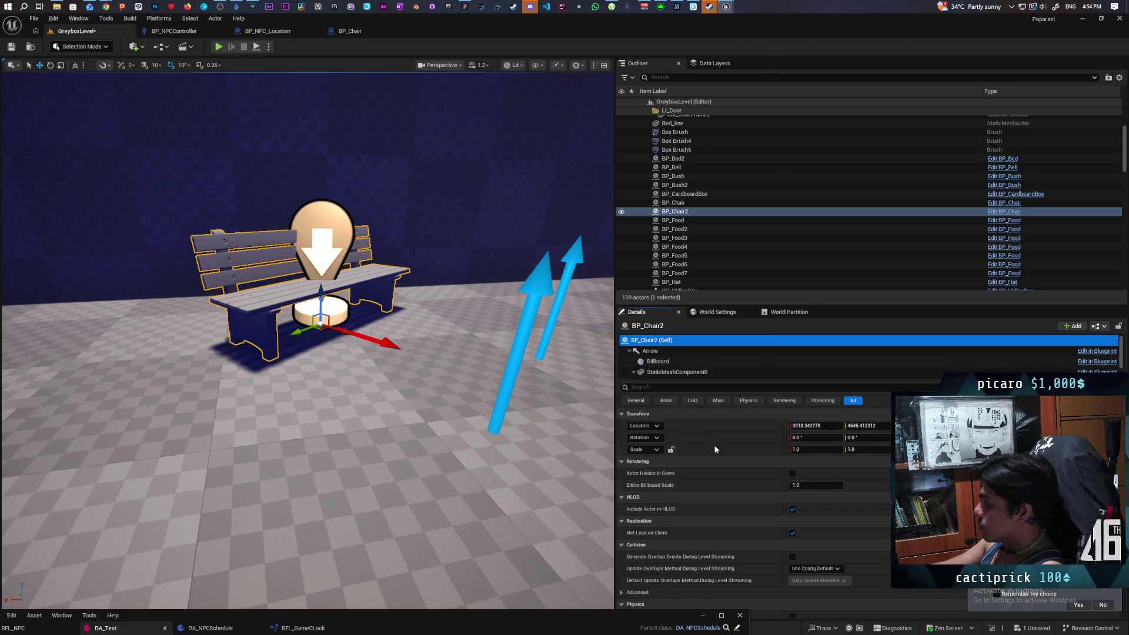
pyautogui.click(678, 387)
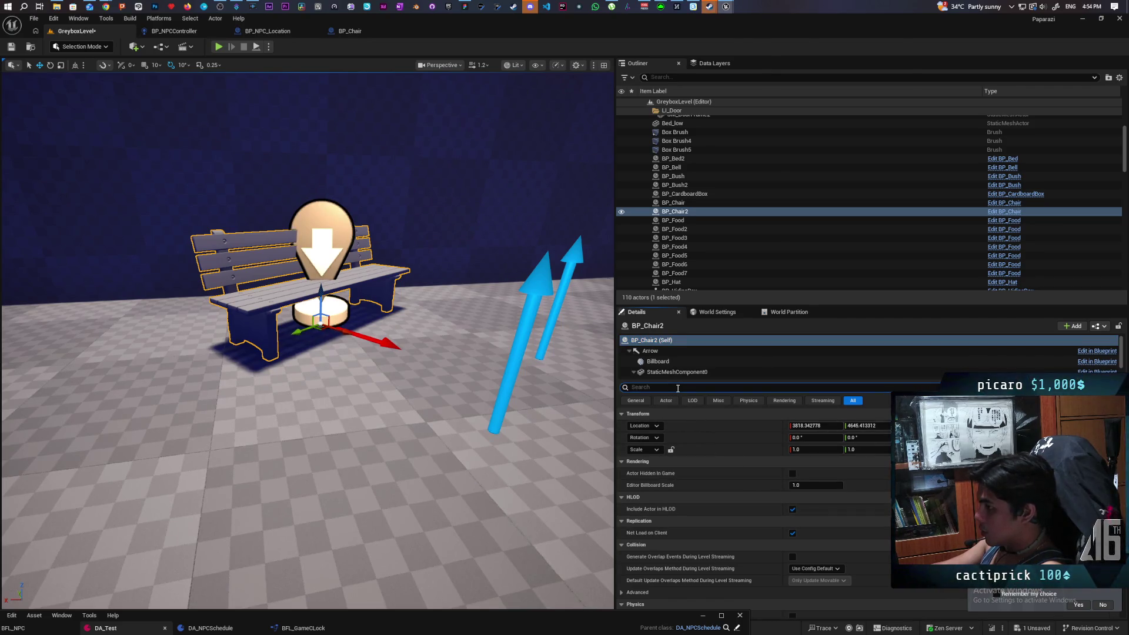
pyautogui.write('tag')
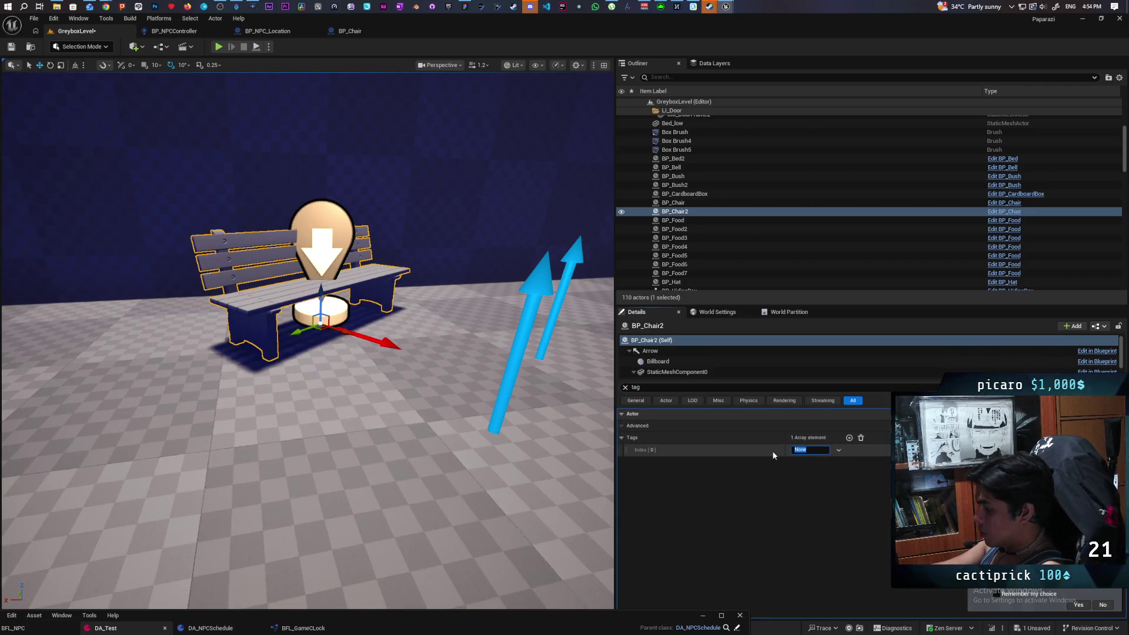
pyautogui.write('ch')
pyautogui.press('Return')
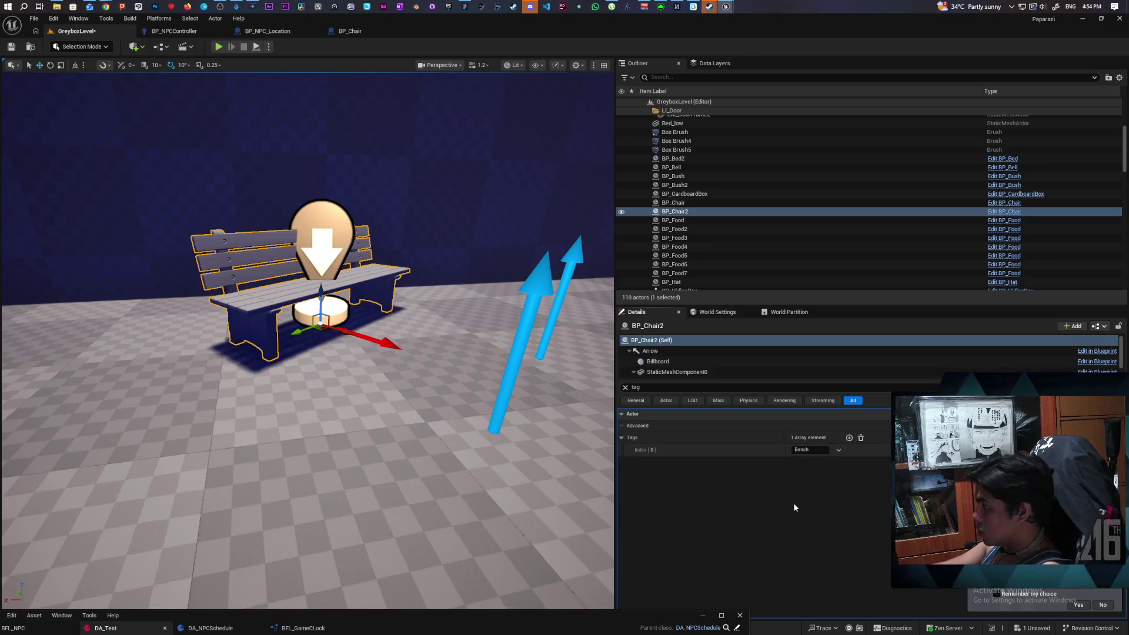
pyautogui.click(10, 46)
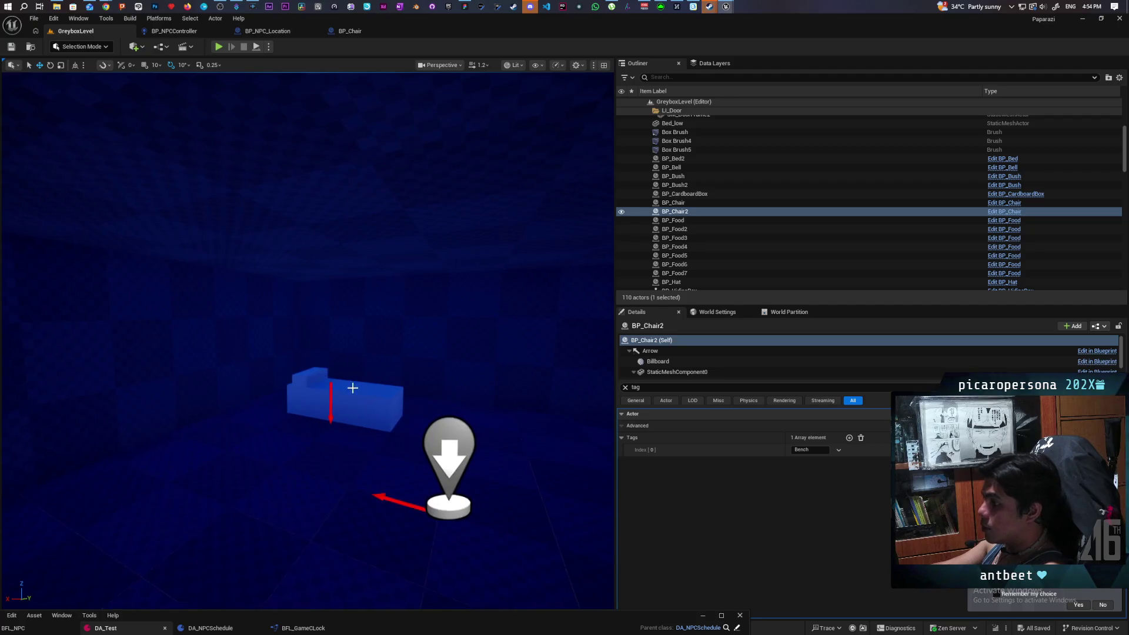
# - Open the blue bed's BP_Bed blueprint and change its parent class to BP_NPC_Location
pyautogui.click(377, 406)
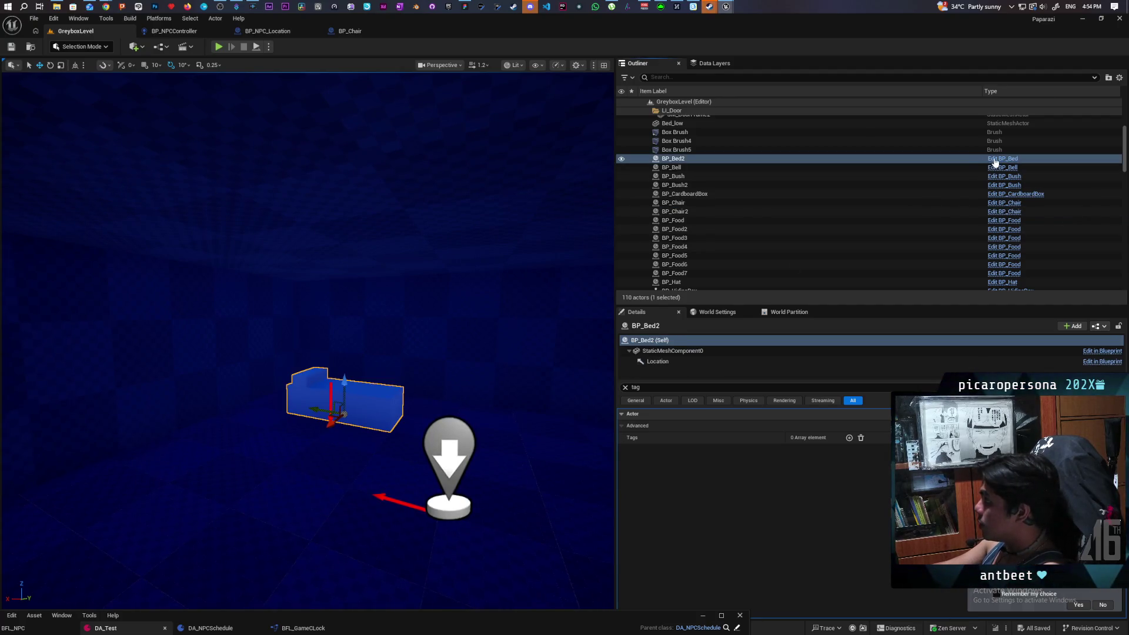
pyautogui.click(993, 159)
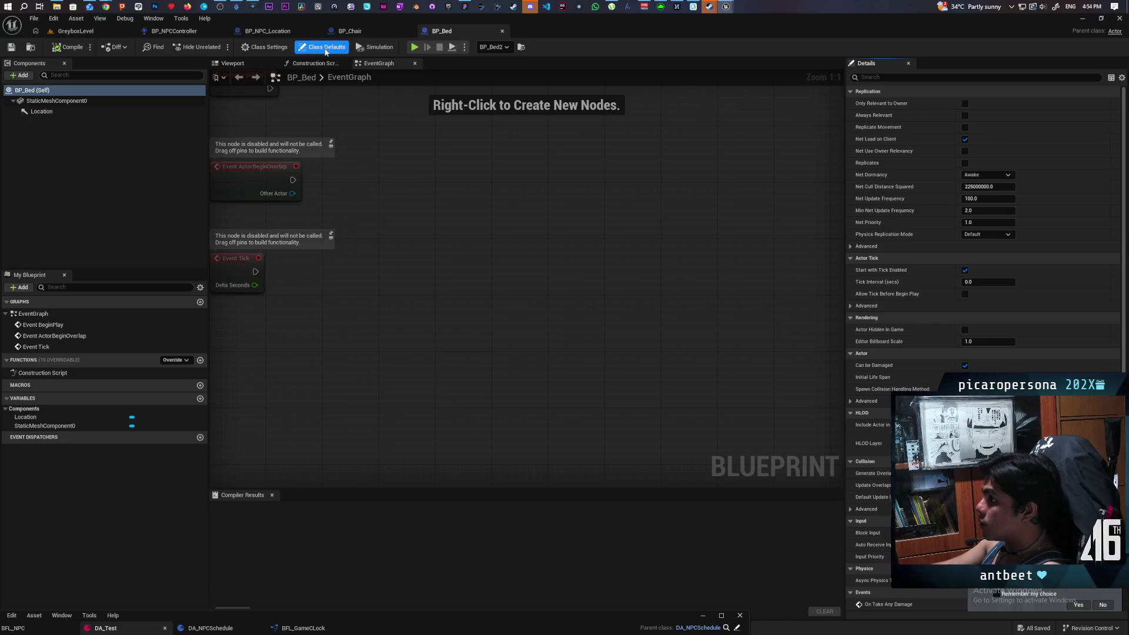
pyautogui.click(270, 48)
pyautogui.click(1004, 104)
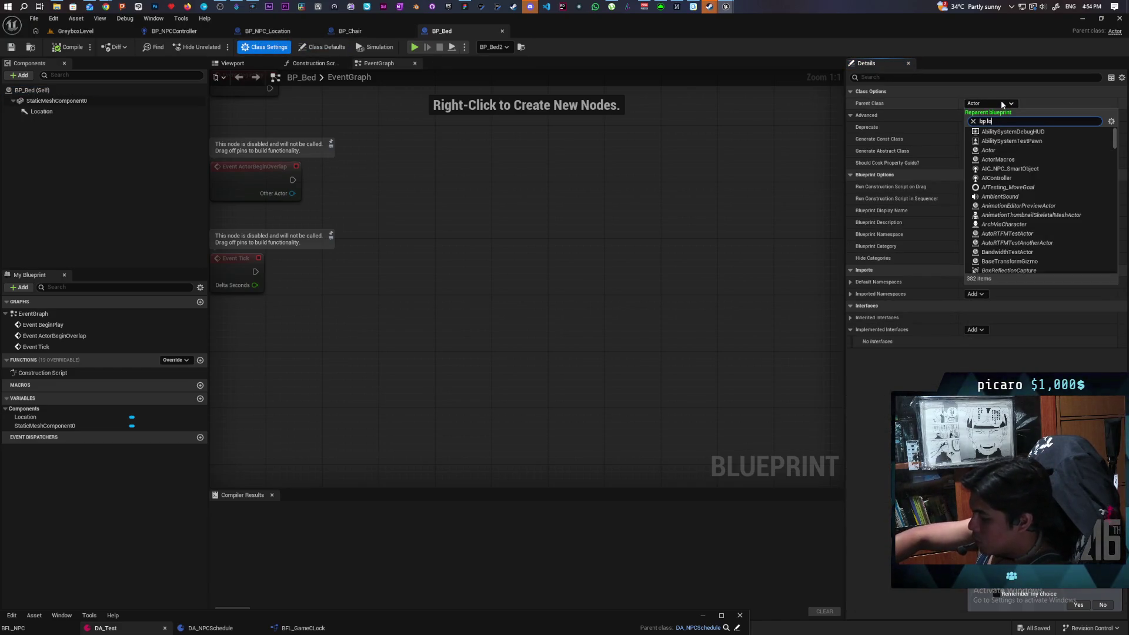
pyautogui.write('cati')
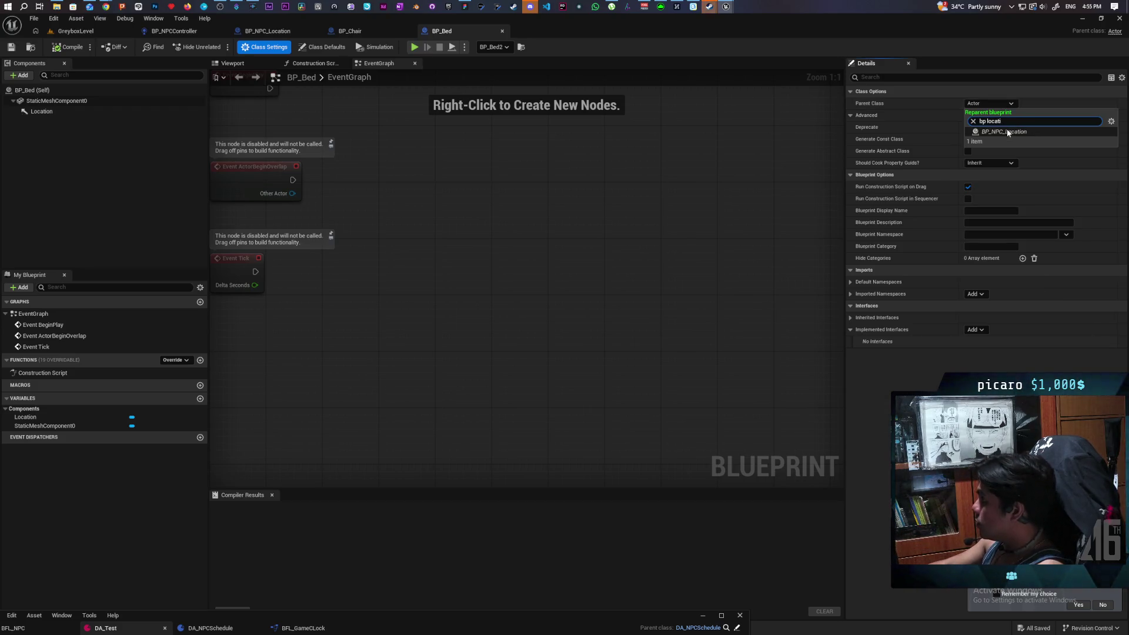
pyautogui.click(1006, 131)
# - Reset the bed mesh's location to 0,0,0, save BP_Bed, and return to GreyboxLevel
pyautogui.click(228, 62)
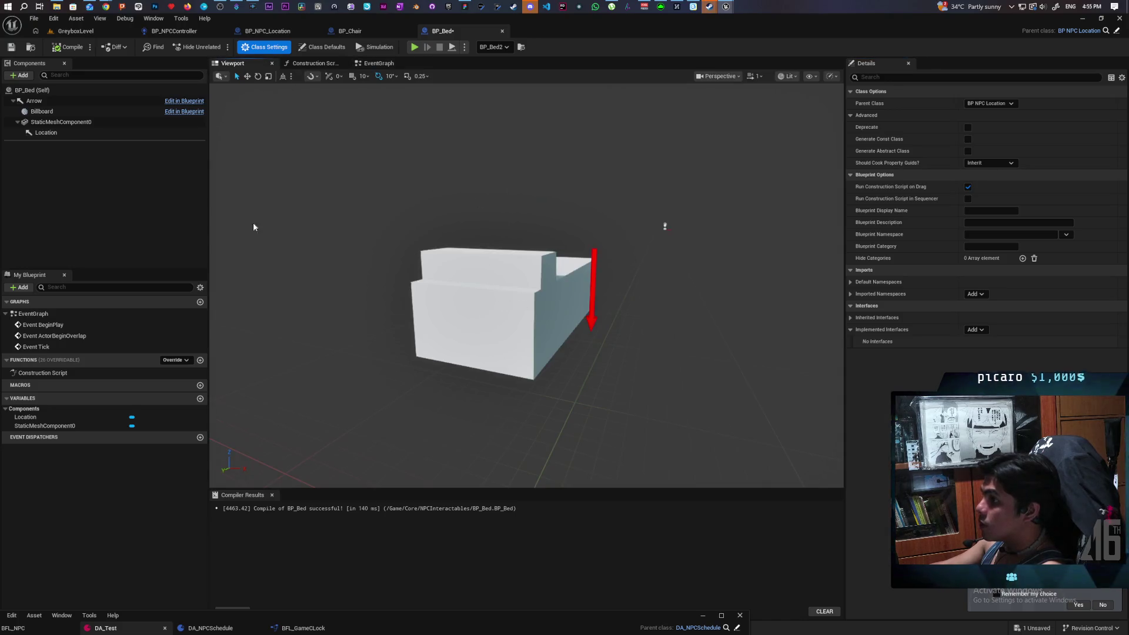
pyautogui.click(70, 123)
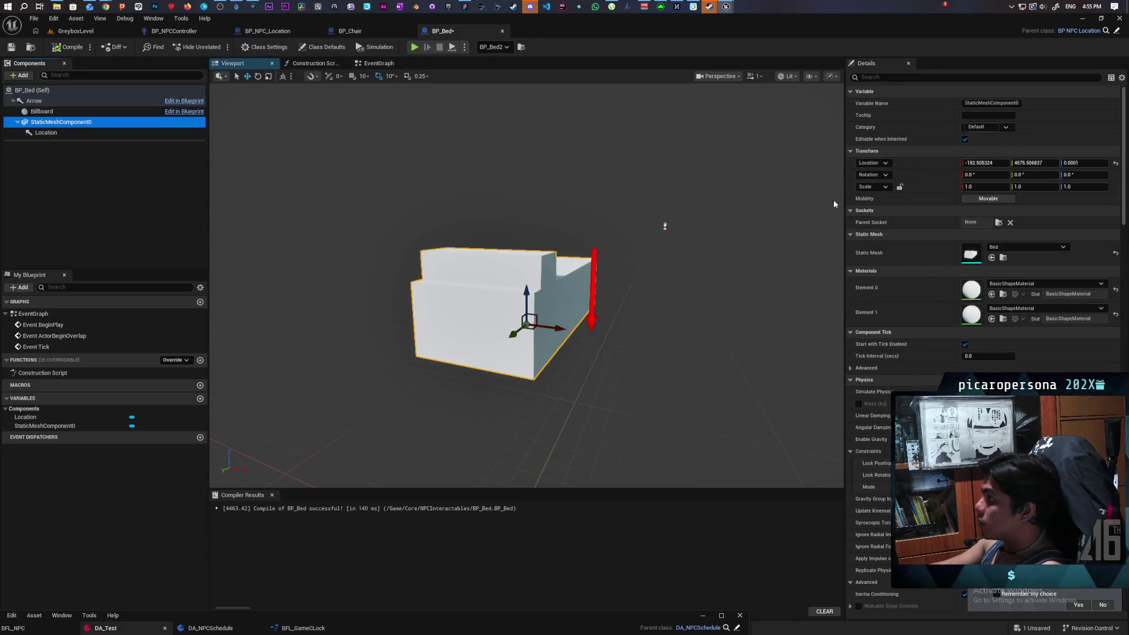
pyautogui.click(1116, 164)
pyautogui.press('f')
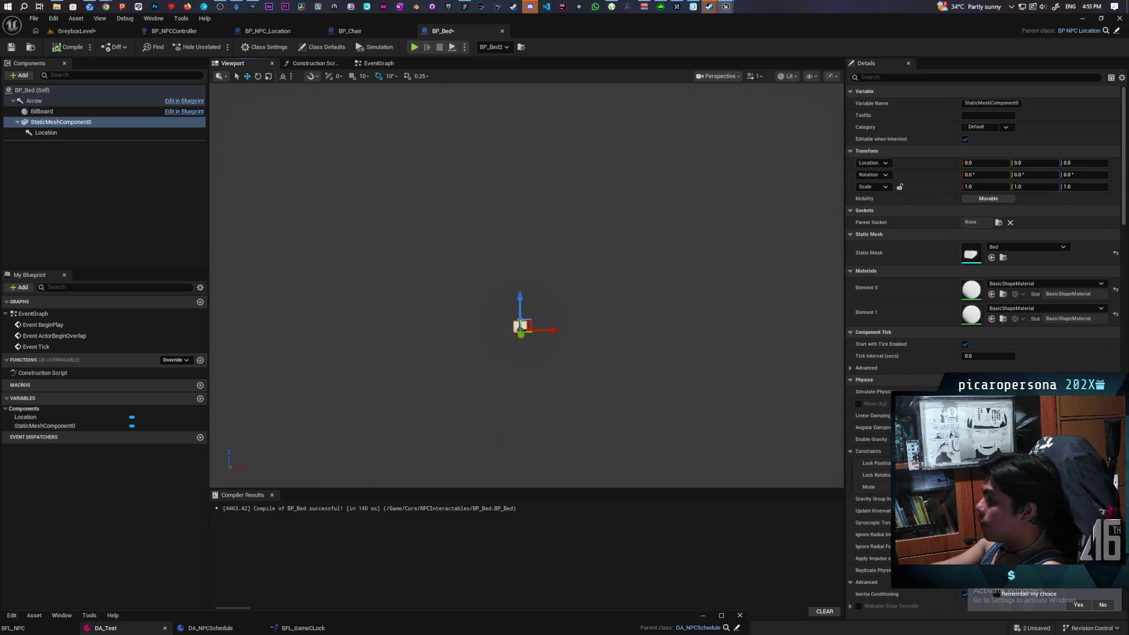
pyautogui.moveTo(506, 324); pyautogui.dragTo(469, 303)
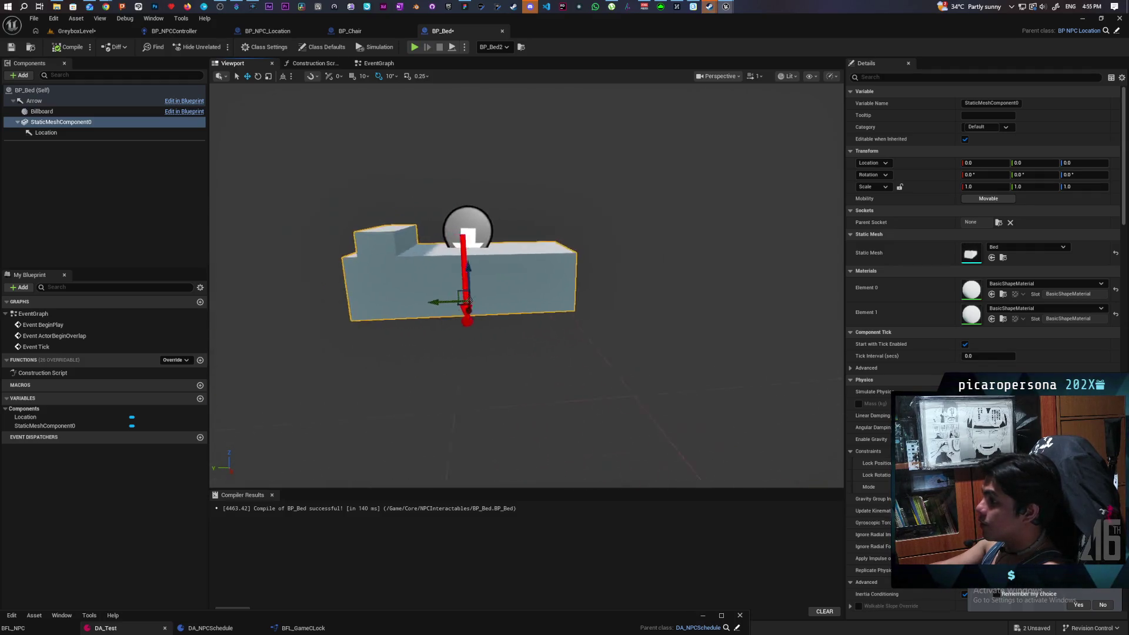
pyautogui.hotkey('ctrl', 's')
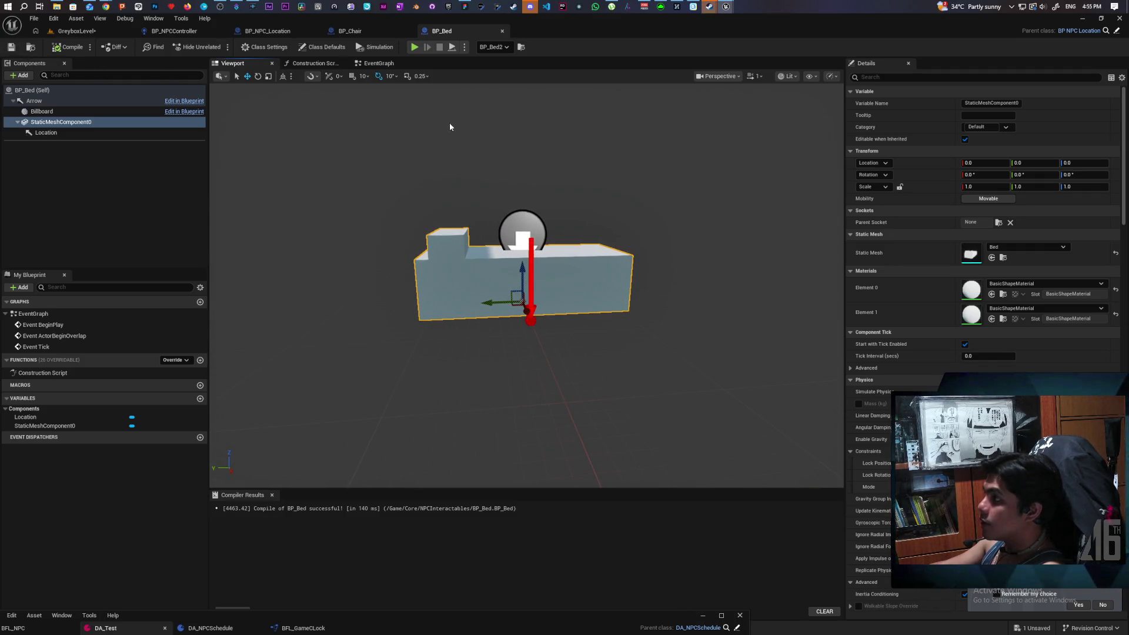
pyautogui.click(87, 33)
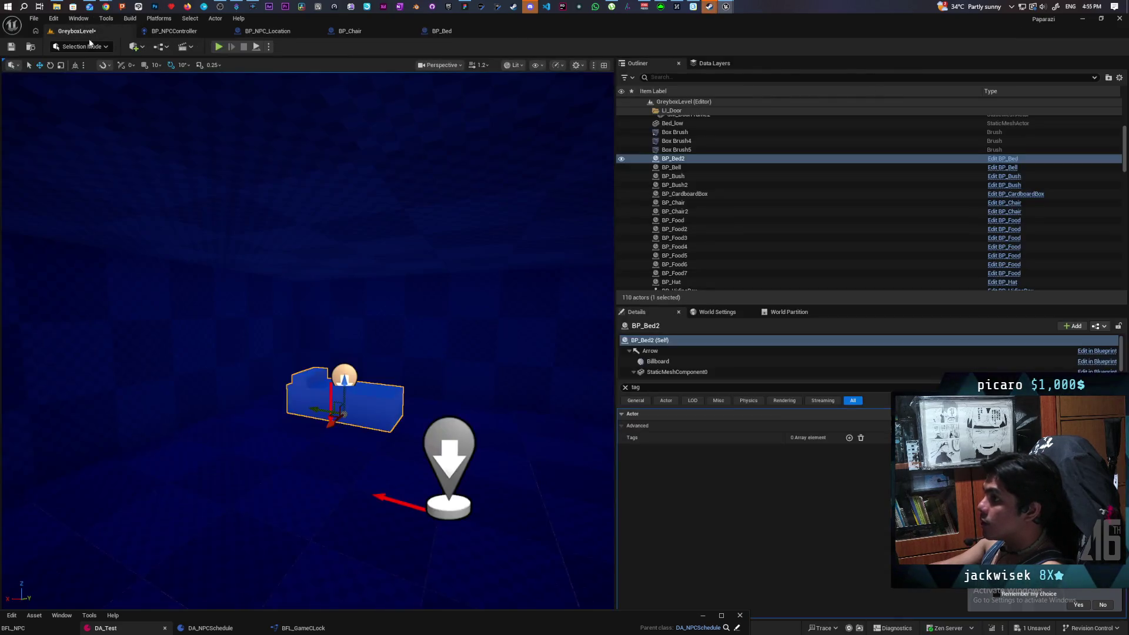
# - Add the actor tag 'Bed' to BP_Bed2 and start a Play-In-Editor test
pyautogui.click(849, 439)
pyautogui.write('Bed')
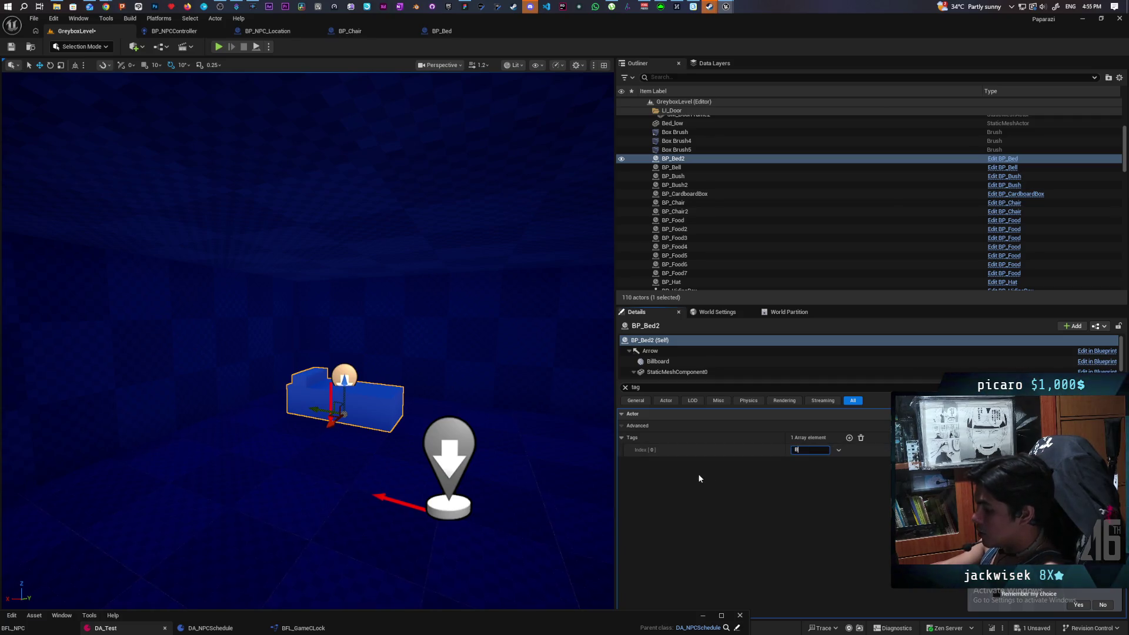
pyautogui.press('Return')
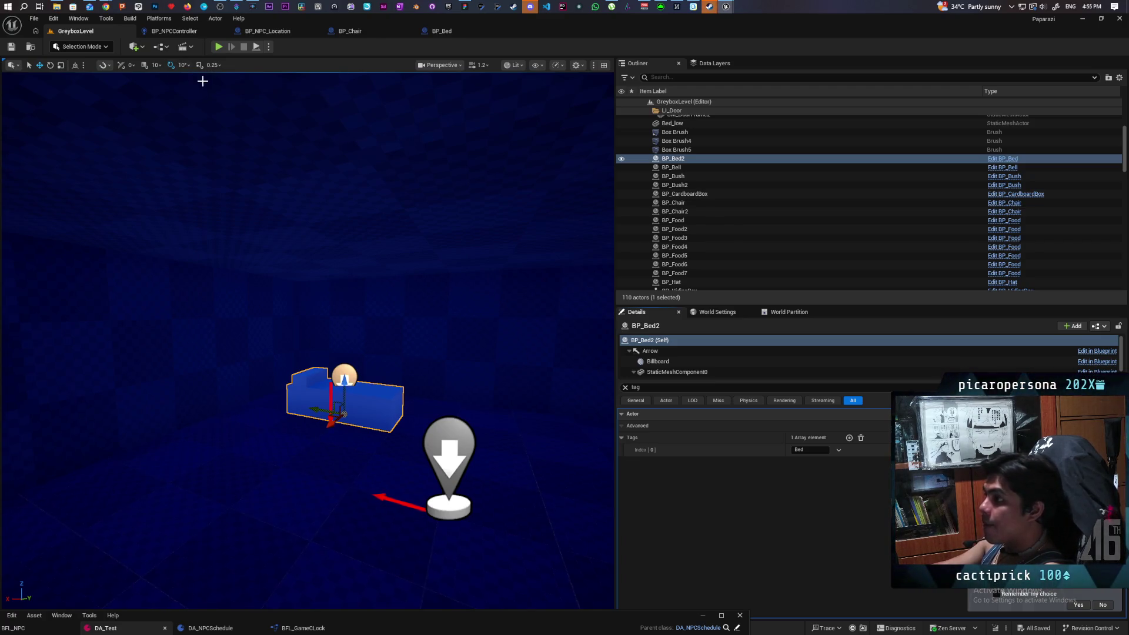
pyautogui.click(219, 47)
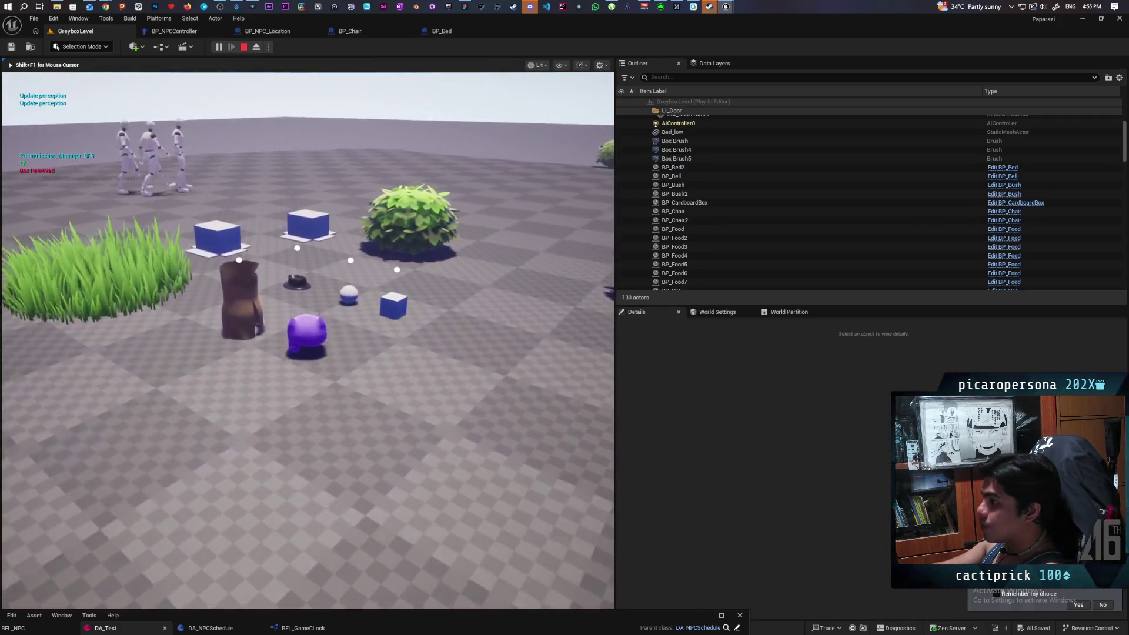
# - Walk the player through the grass up to the blue NPC, then stop the playtest
pyautogui.press('w')
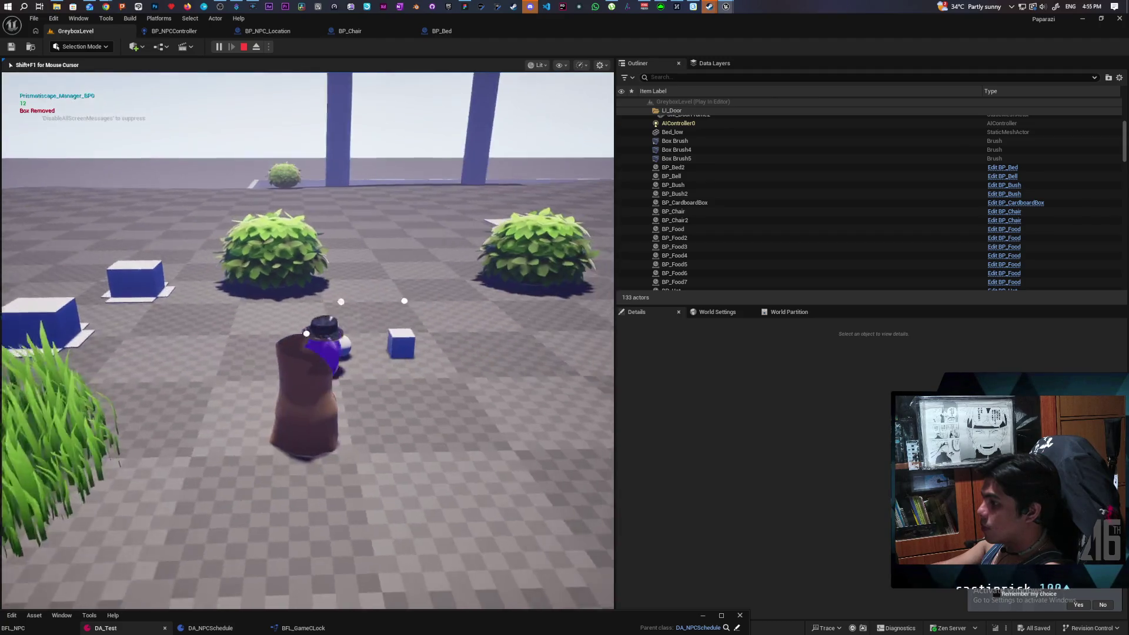
pyautogui.press('w')
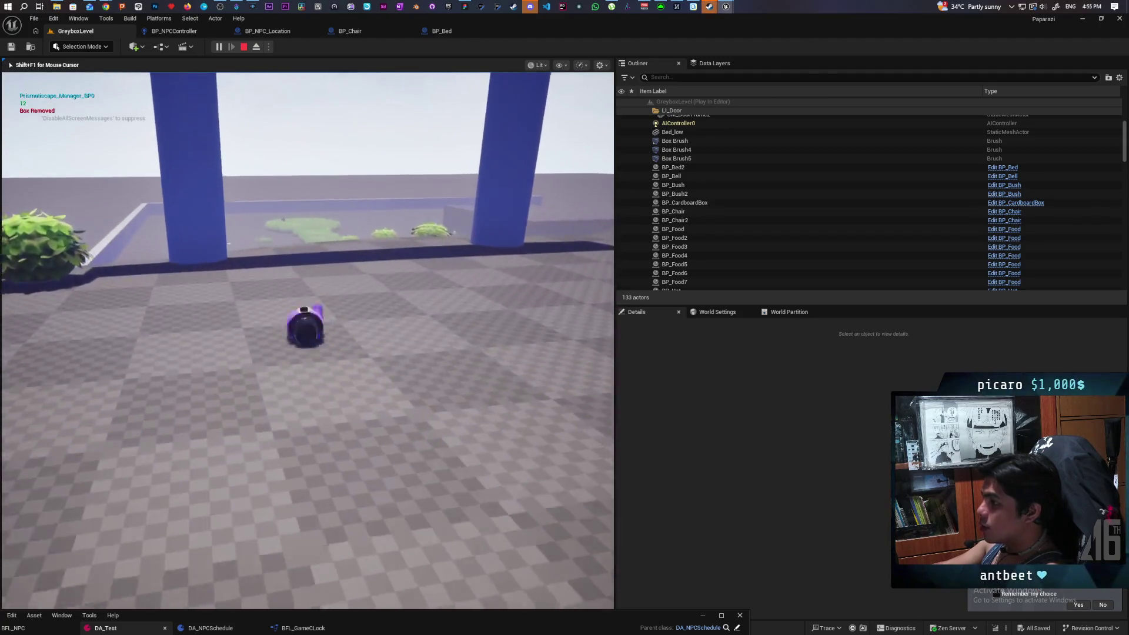
pyautogui.press('w')
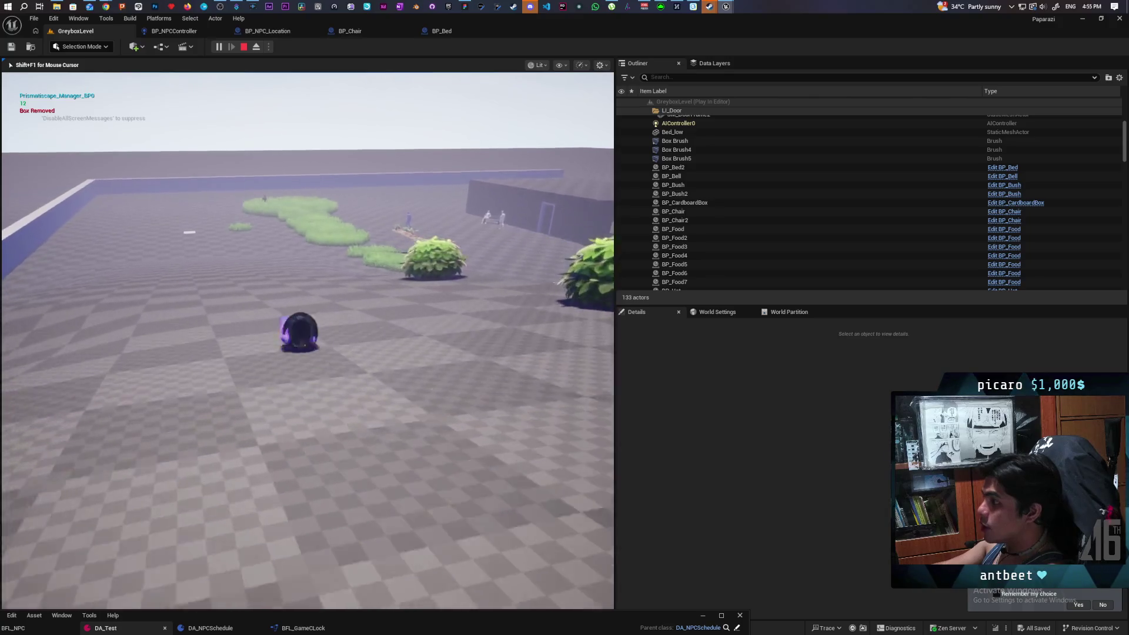
pyautogui.press('w')
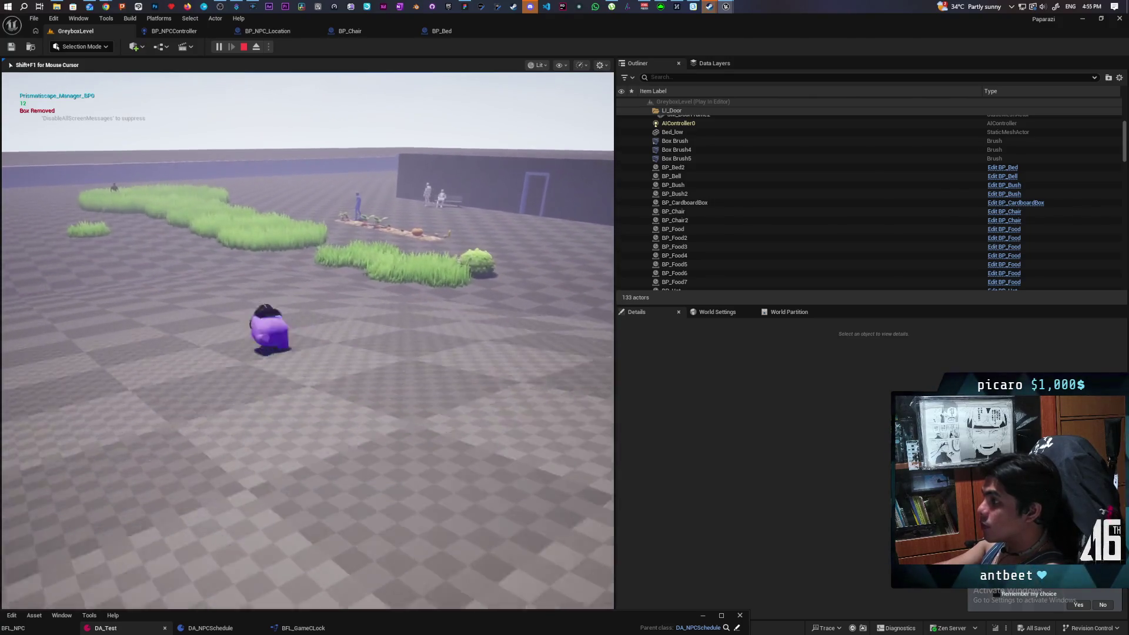
pyautogui.press('w')
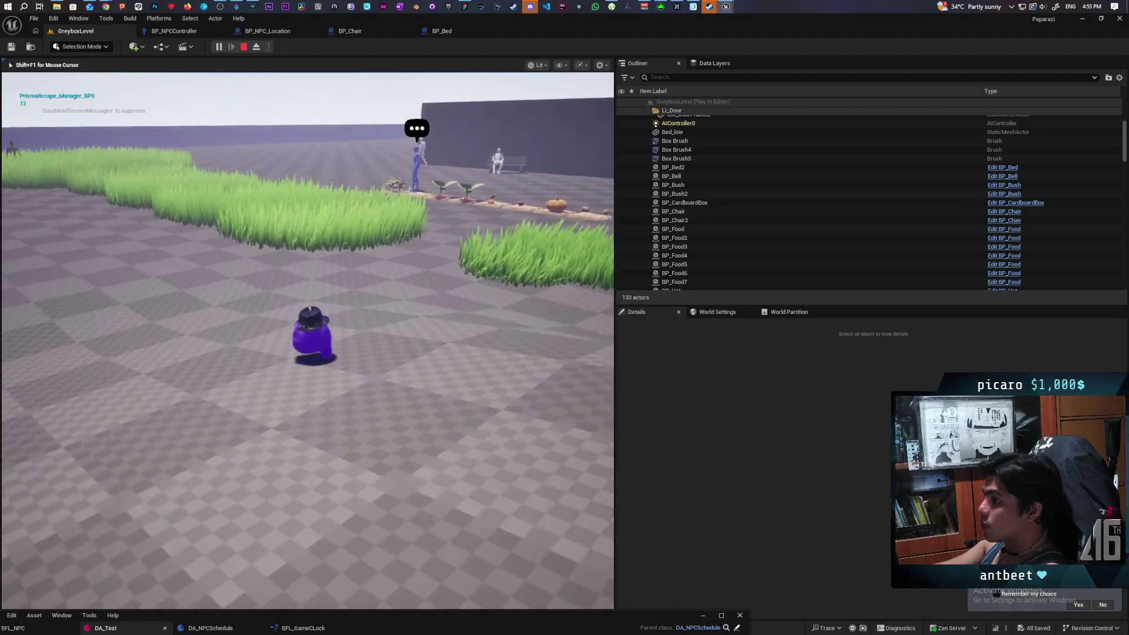
pyautogui.press('w')
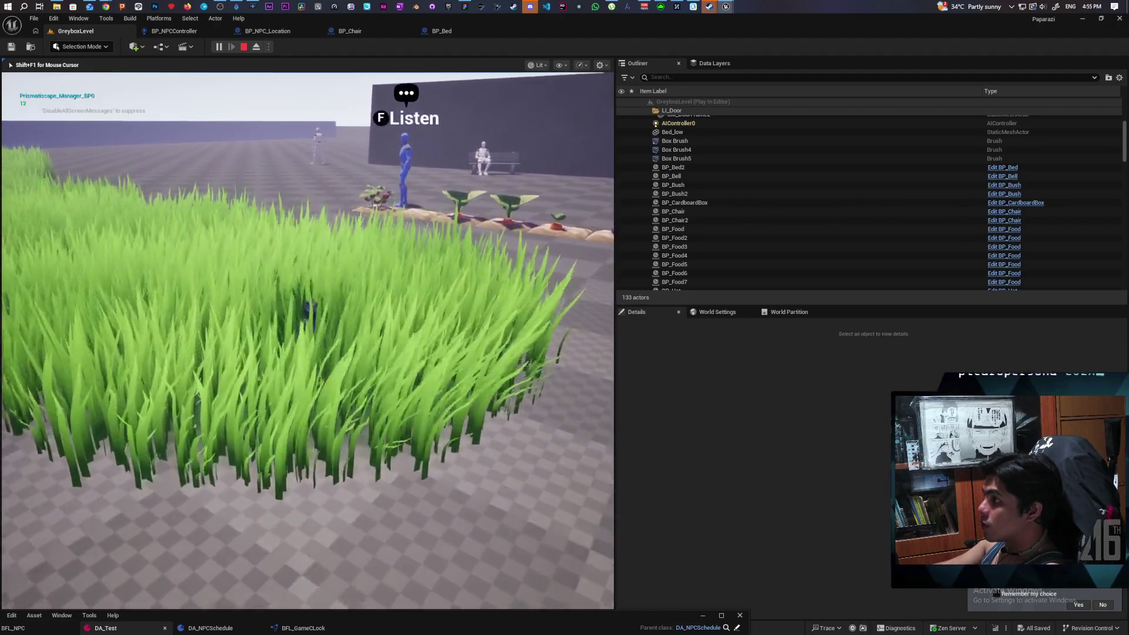
pyautogui.press('w')
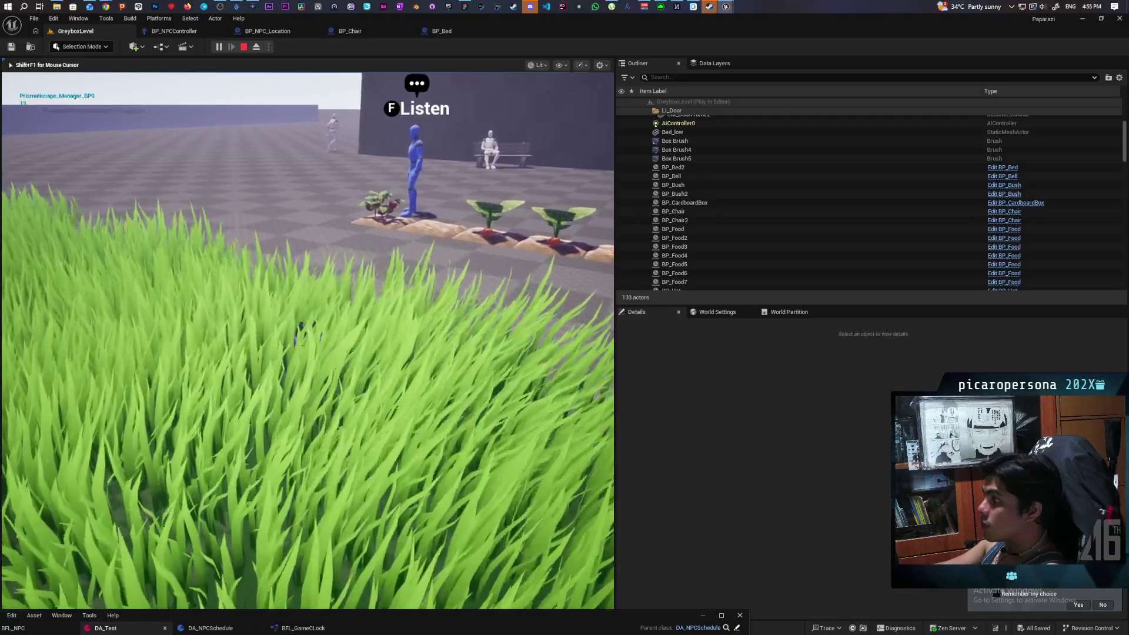
pyautogui.press('s')
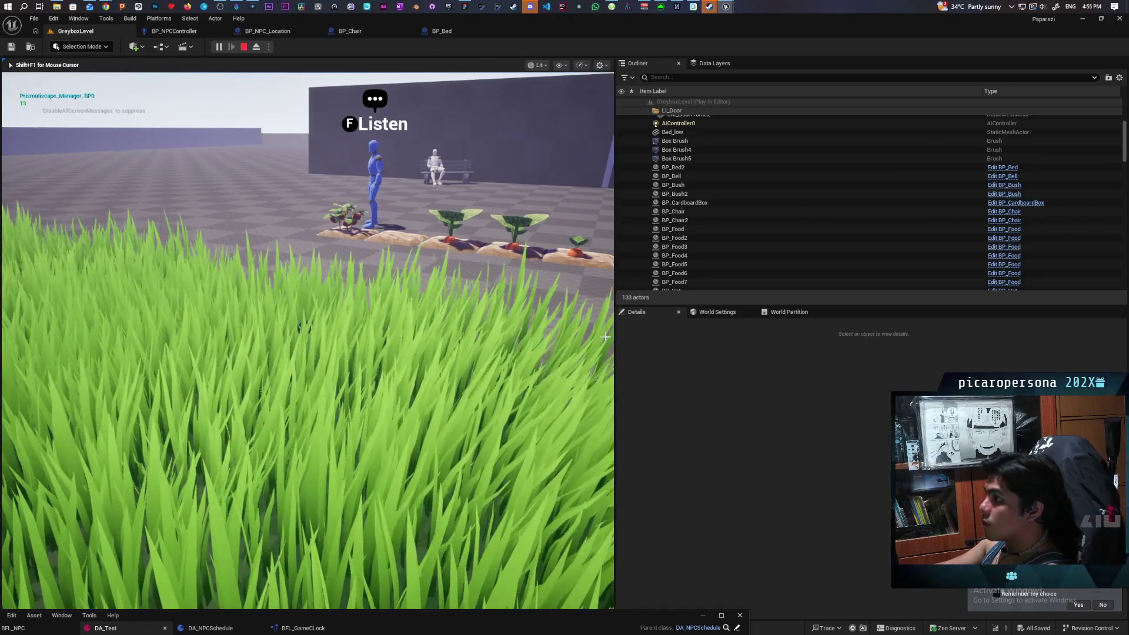
pyautogui.press('Escape')
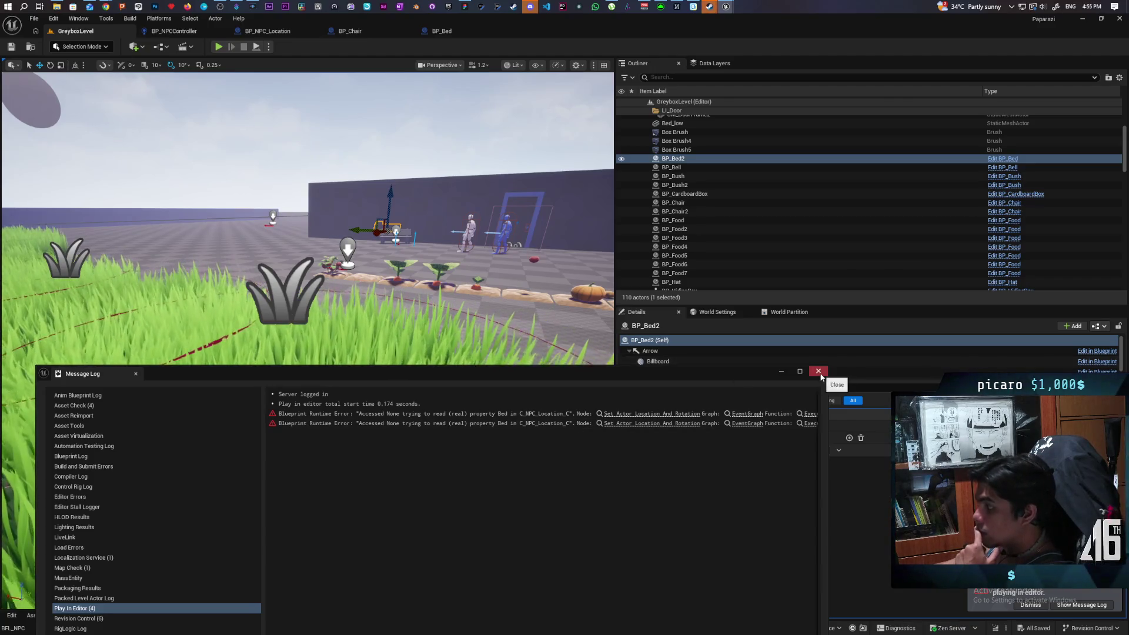
# - Close the Message Log and bring up the BP_NPCController event graph
pyautogui.click(817, 372)
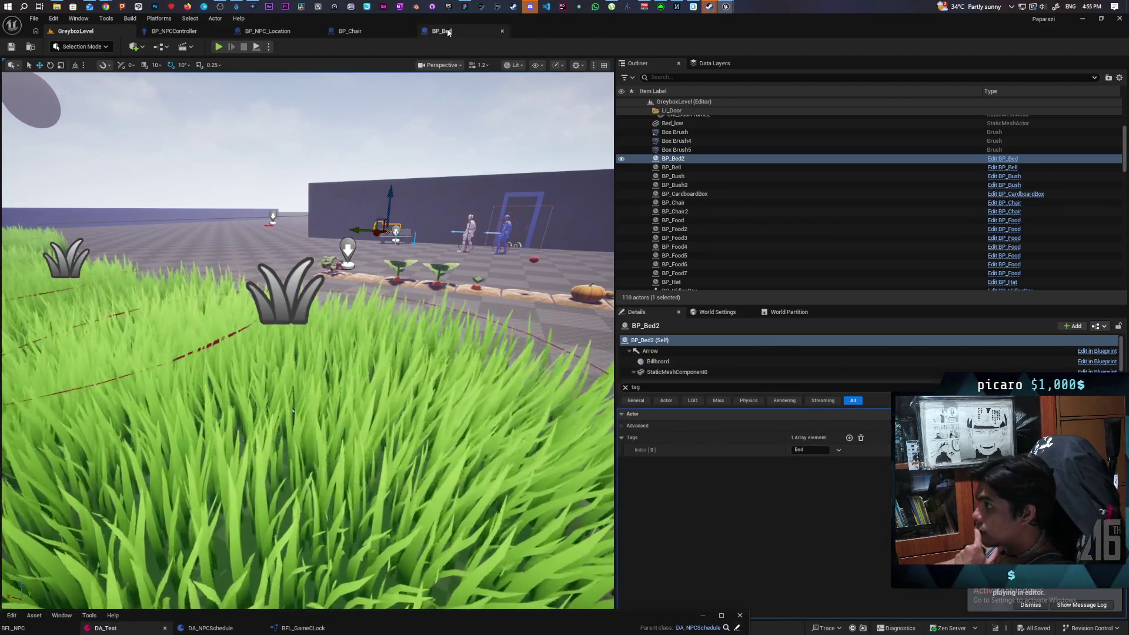
pyautogui.click(441, 31)
pyautogui.click(369, 34)
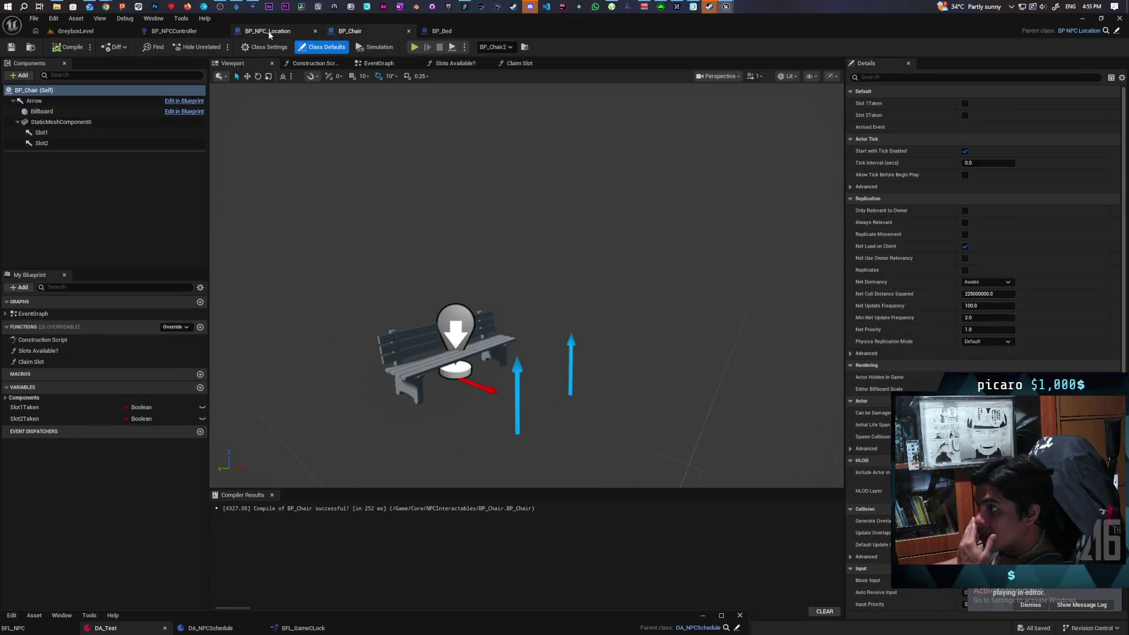
pyautogui.click(259, 34)
pyautogui.click(188, 32)
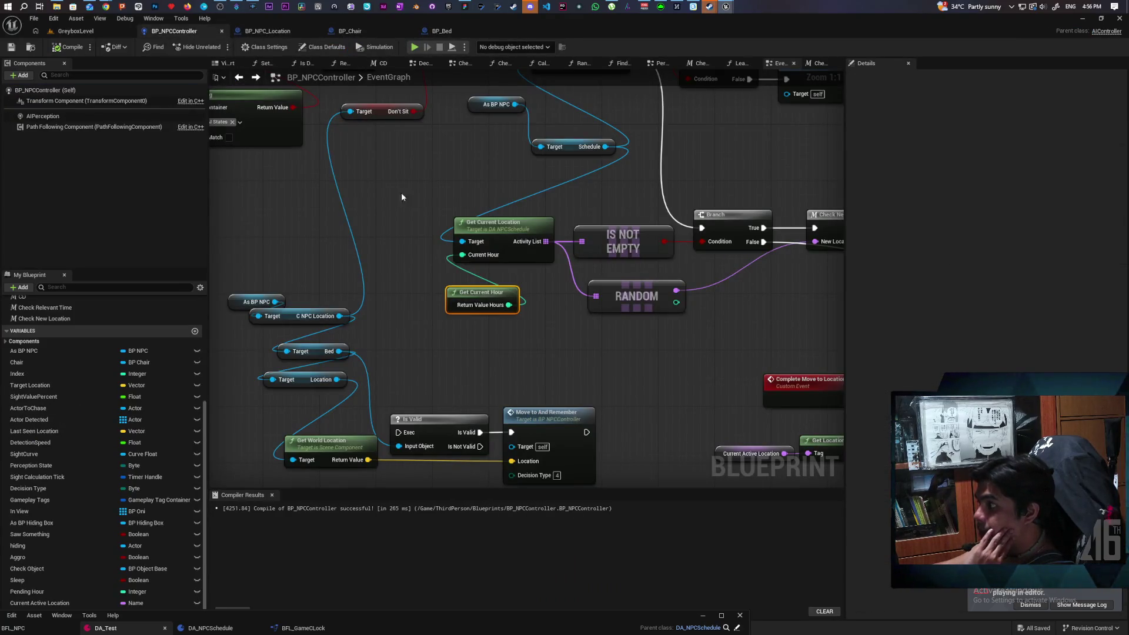
# - Paste a Print String node and wire it between Check New Location and Complete Move To Location
pyautogui.moveTo(535, 301)
pyautogui.mouseDown()
pyautogui.moveTo(496, 295)
pyautogui.moveTo(429, 367)
pyautogui.moveTo(339, 360)
pyautogui.mouseUp()
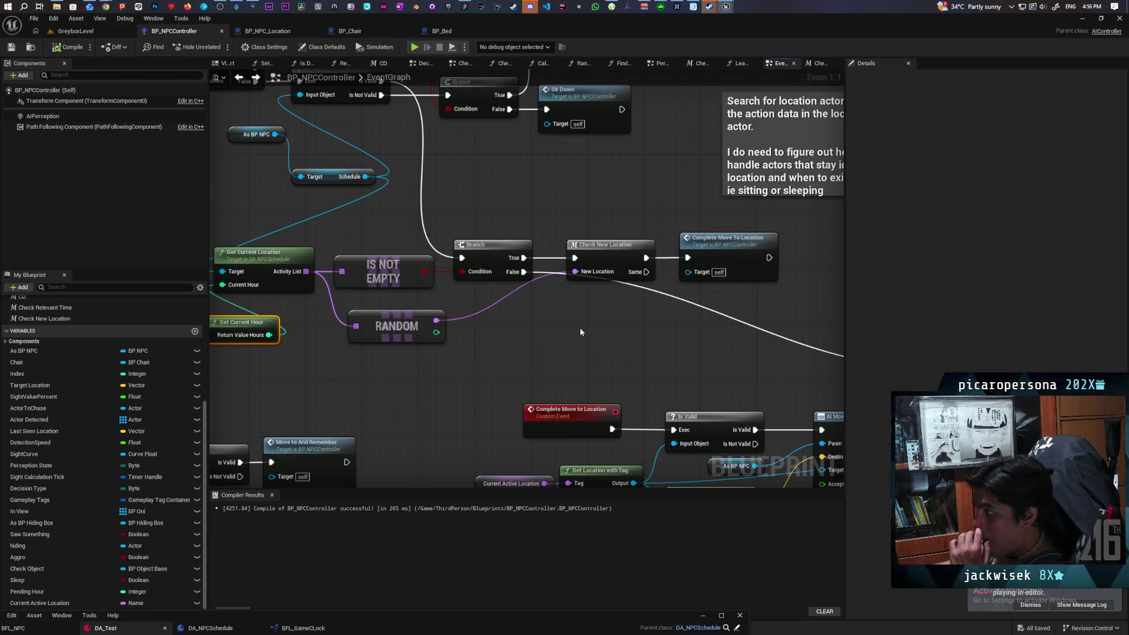
pyautogui.moveTo(581, 332); pyautogui.dragTo(501, 327)
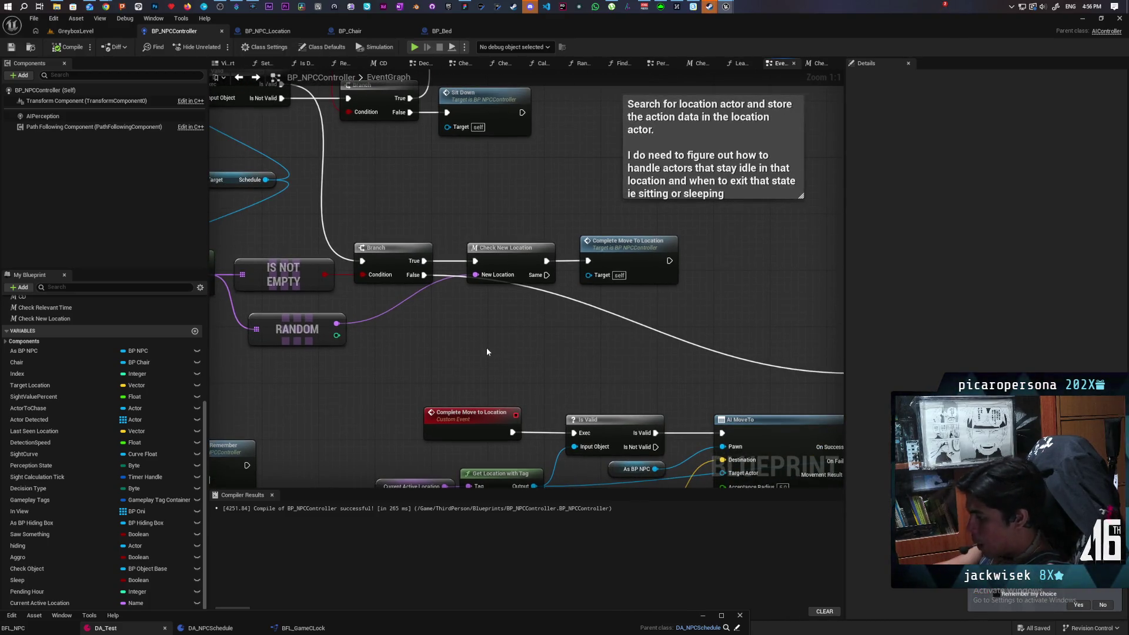
pyautogui.hotkey('ctrl', 'v')
pyautogui.moveTo(334, 326)
pyautogui.mouseDown()
pyautogui.moveTo(440, 353)
pyautogui.moveTo(557, 327)
pyautogui.mouseUp()
pyautogui.moveTo(661, 250); pyautogui.dragTo(745, 250)
pyautogui.moveTo(550, 325)
pyautogui.mouseDown()
pyautogui.moveTo(611, 230)
pyautogui.moveTo(672, 261)
pyautogui.mouseUp()
pyautogui.click(377, 324)
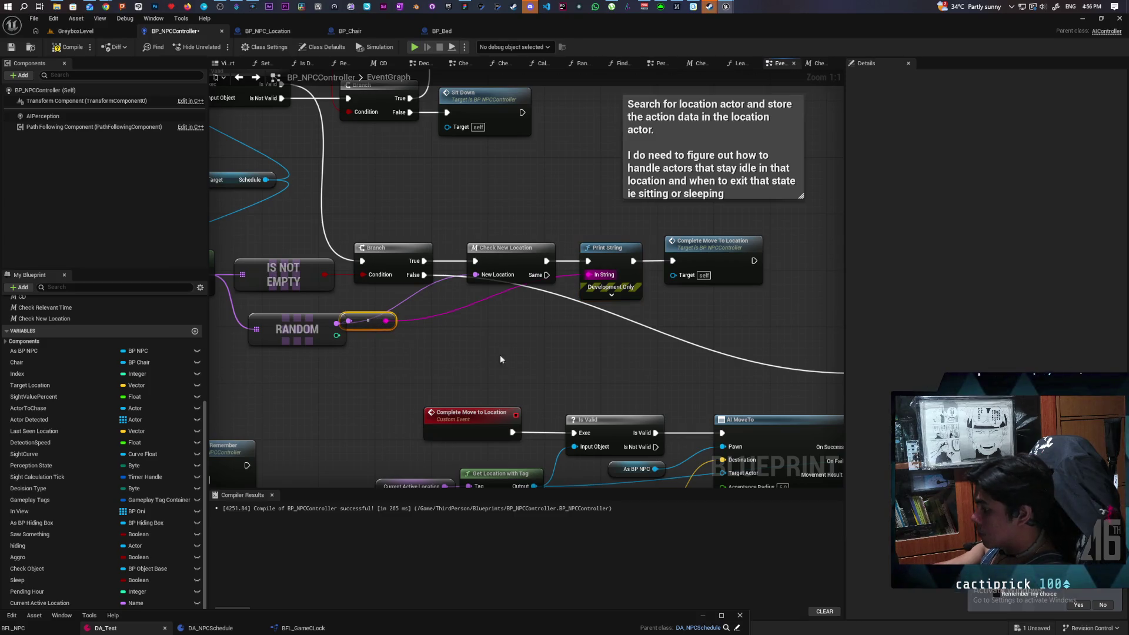
pyautogui.press('Delete')
# - Connect Check New Location's Same output to On Location Arrived, print Current Active Location, then playtest GreyboxLevel
pyautogui.moveTo(264, 314)
pyautogui.mouseDown()
pyautogui.moveTo(188, 235)
pyautogui.moveTo(112, 233)
pyautogui.mouseUp()
pyautogui.moveTo(364, 268)
pyautogui.mouseDown()
pyautogui.moveTo(405, 259)
pyautogui.moveTo(445, 224)
pyautogui.moveTo(425, 219)
pyautogui.moveTo(756, 323)
pyautogui.moveTo(711, 284)
pyautogui.mouseUp()
pyautogui.moveTo(488, 299)
pyautogui.mouseDown()
pyautogui.moveTo(539, 326)
pyautogui.moveTo(560, 298)
pyautogui.moveTo(366, 345)
pyautogui.moveTo(420, 379)
pyautogui.moveTo(471, 329)
pyautogui.moveTo(566, 181)
pyautogui.mouseUp()
pyautogui.doubleClick(480, 268)
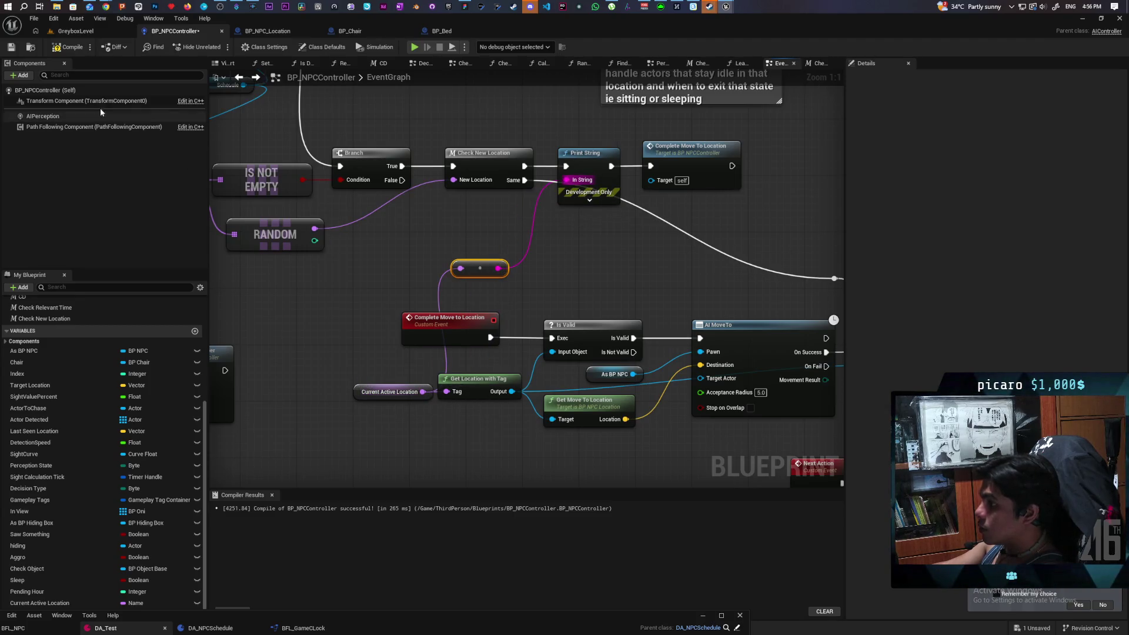
pyautogui.click(76, 30)
pyautogui.click(219, 46)
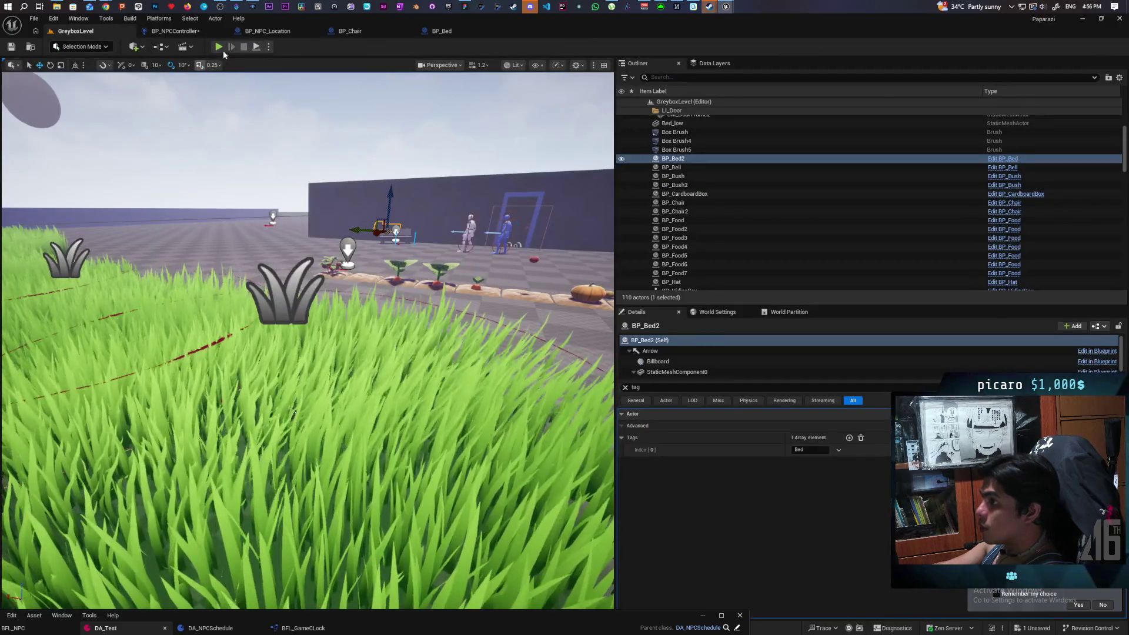
# - Walk the player past the blue pillars and through the gate toward the NPCs
pyautogui.press('w')
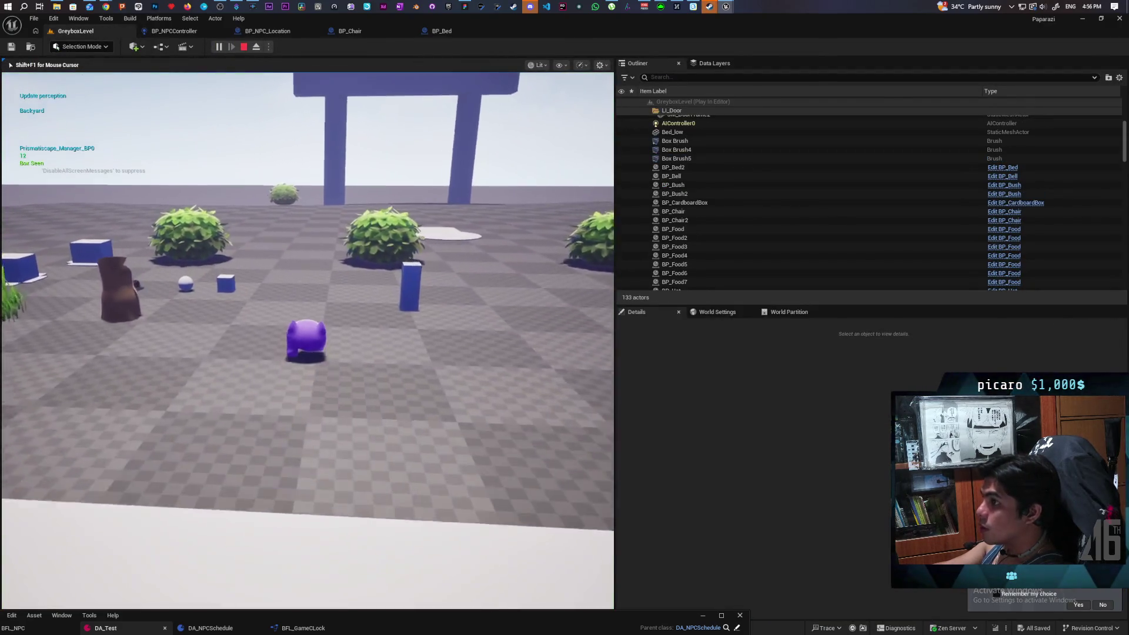
pyautogui.press('w')
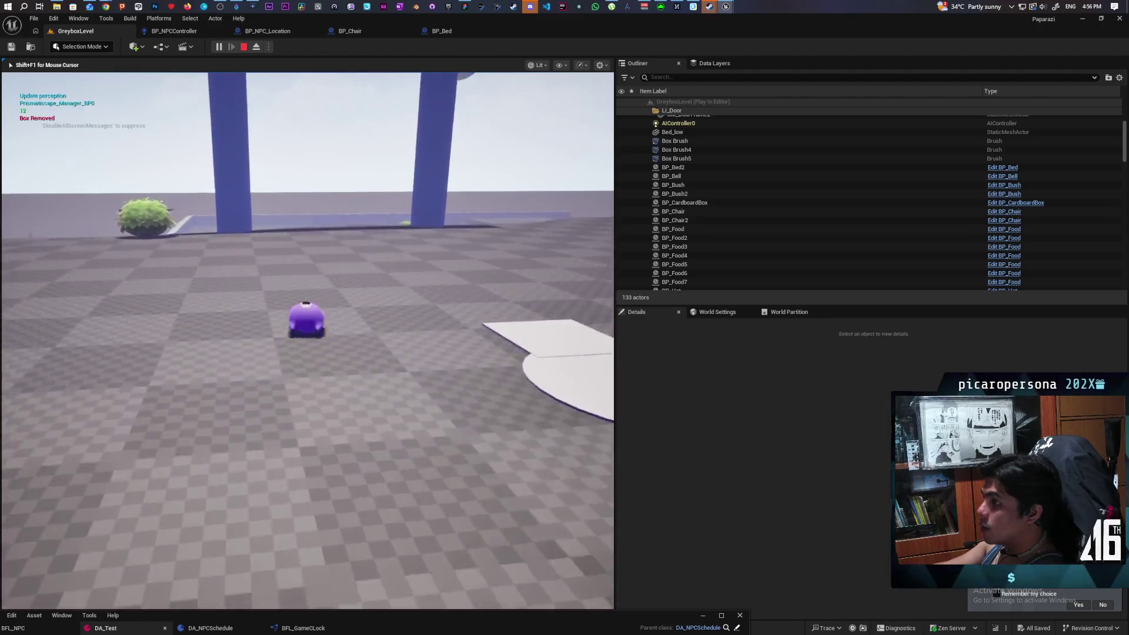
pyautogui.press('w')
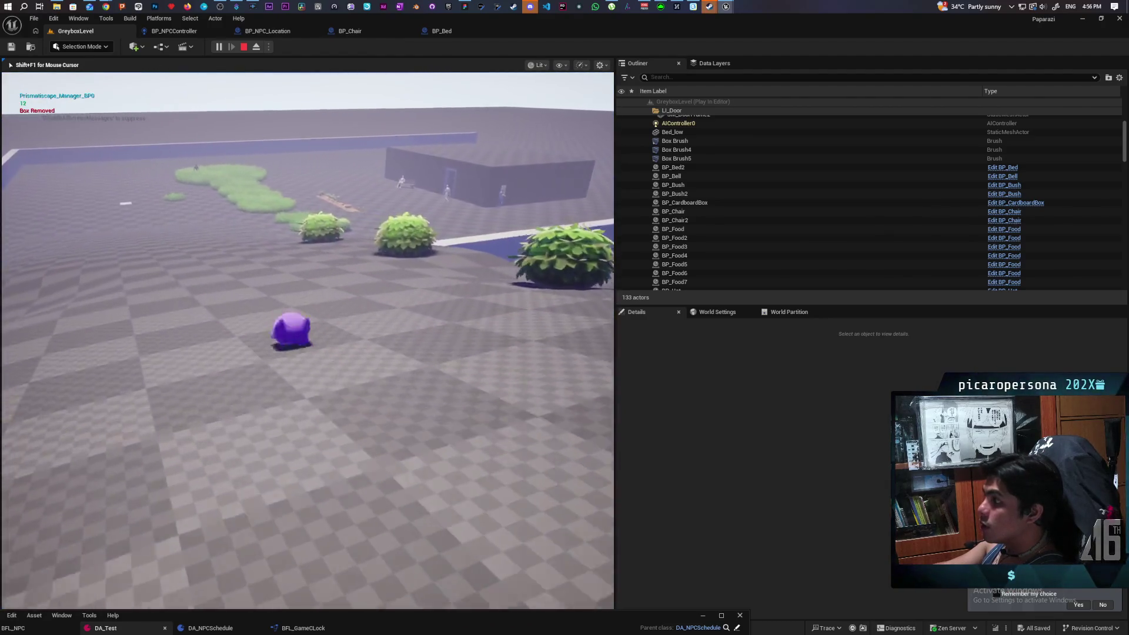
pyautogui.press('w')
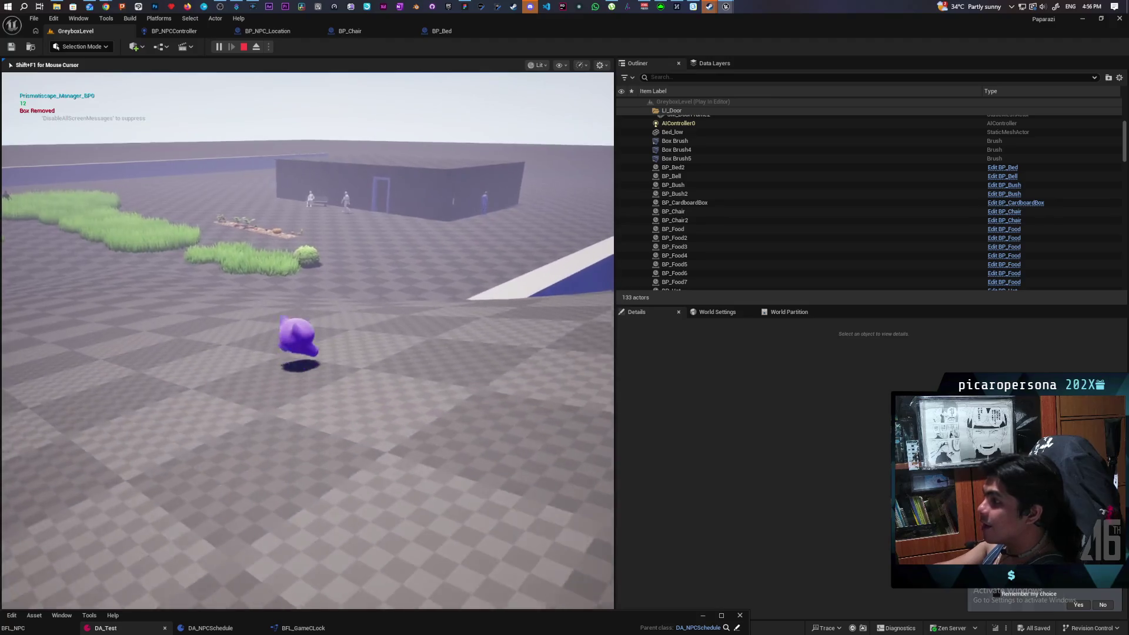
pyautogui.press('w')
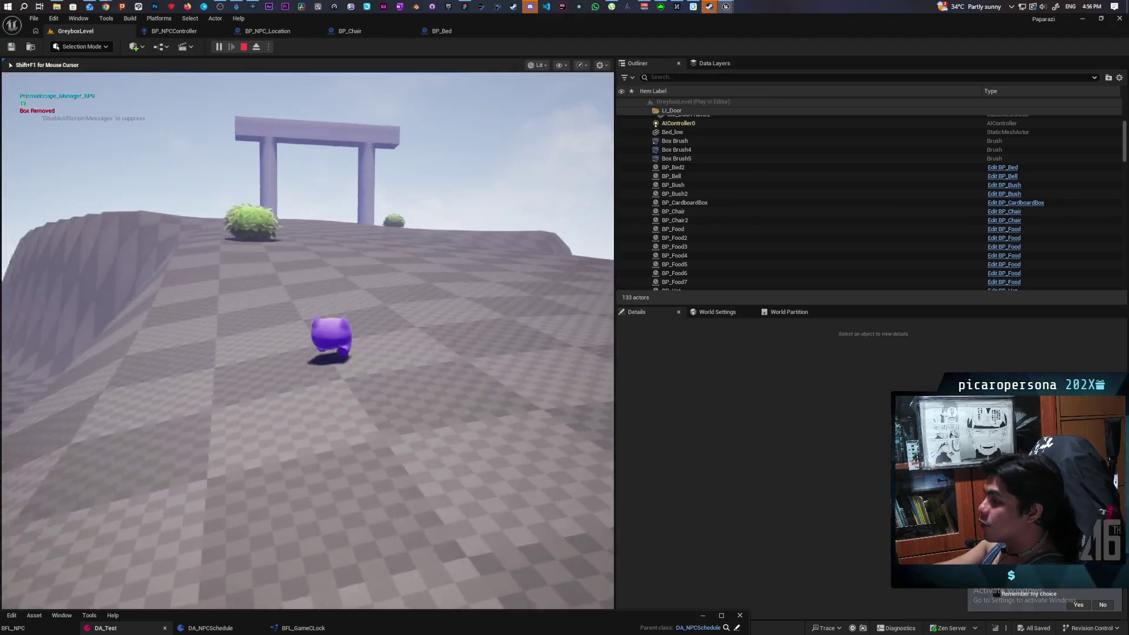
pyautogui.press('w')
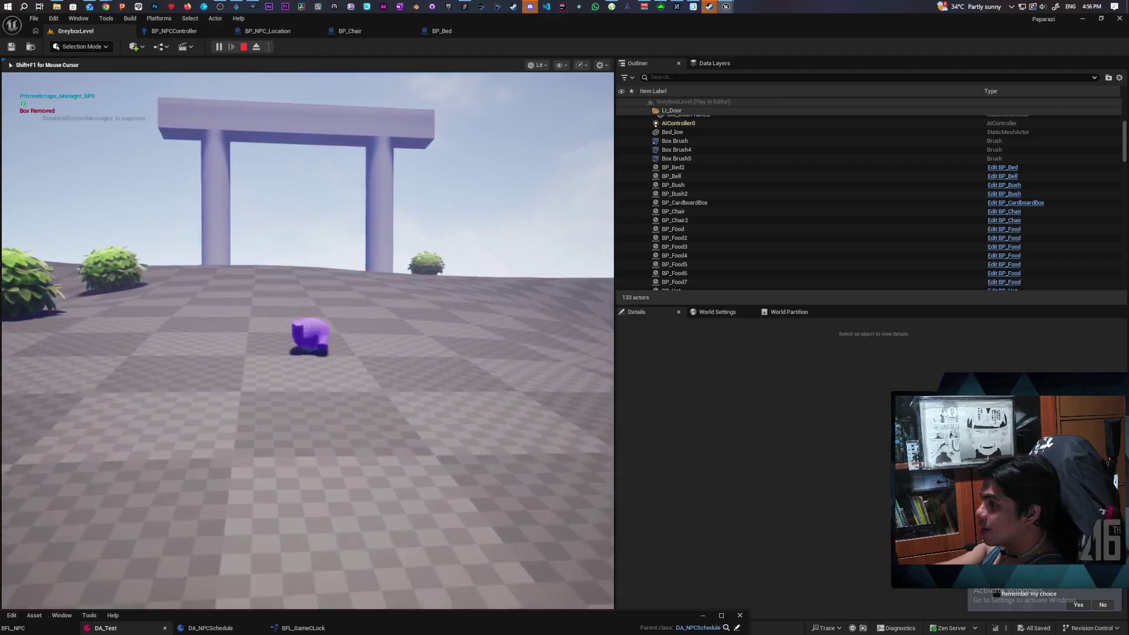
pyautogui.press('w')
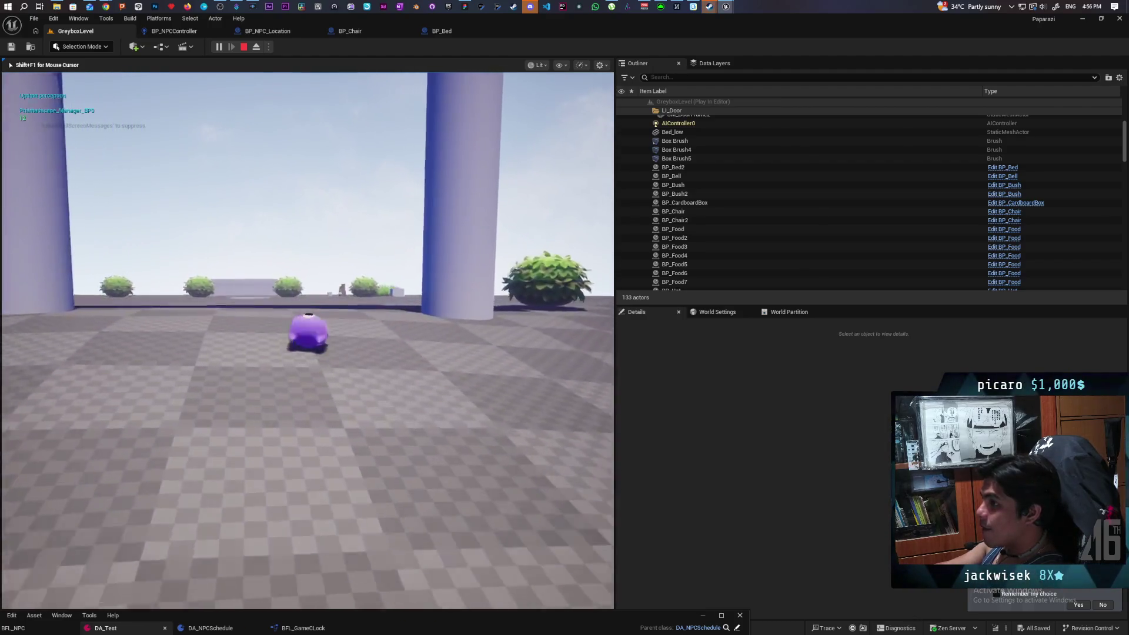
pyautogui.press('w')
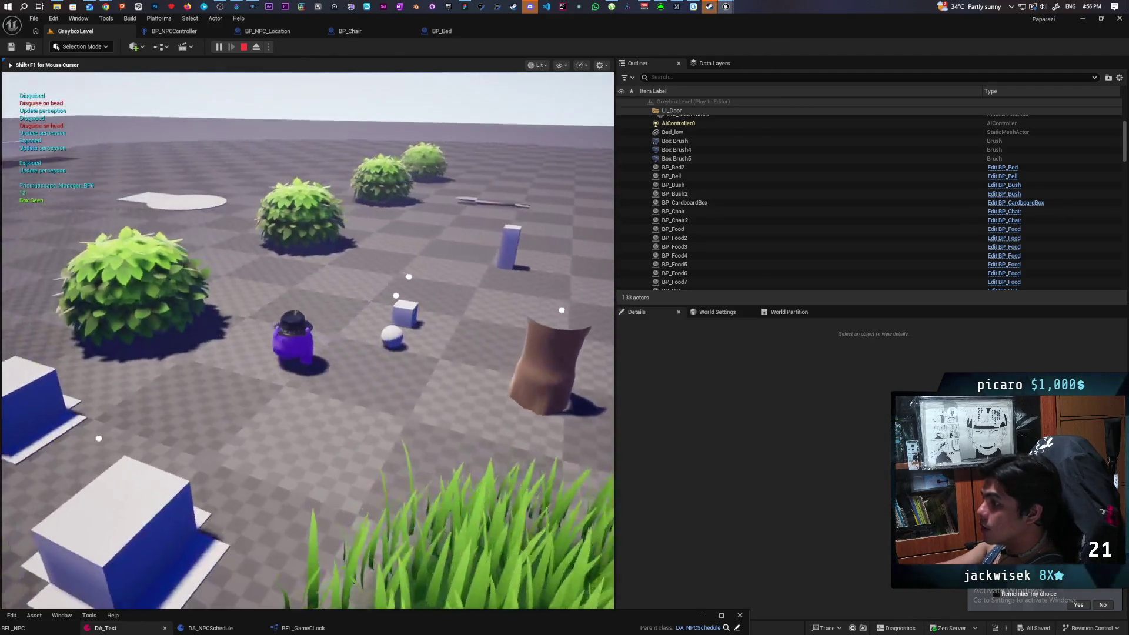
# - Cross the grass toward the house into the blue-lit room, then stop the playtest
pyautogui.press('w')
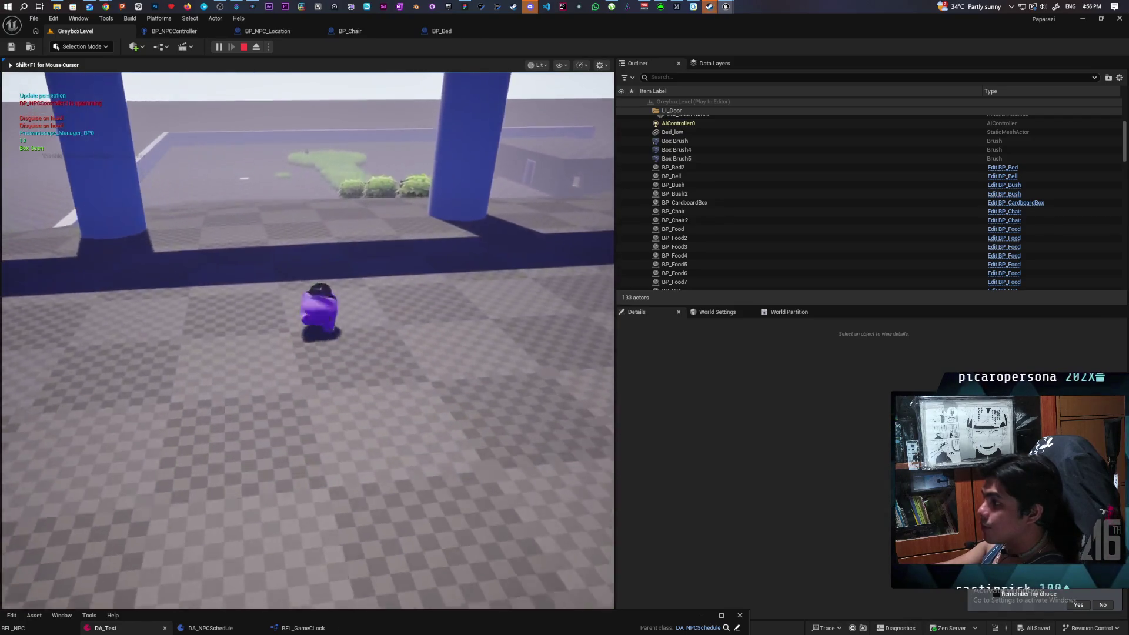
pyautogui.press('w')
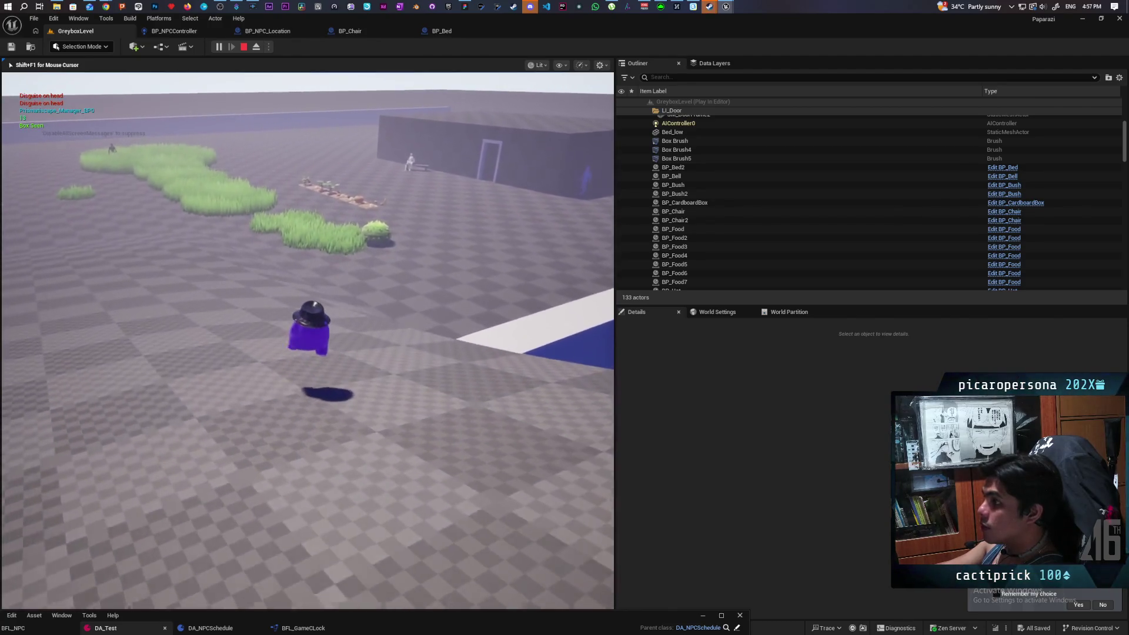
pyautogui.press('w')
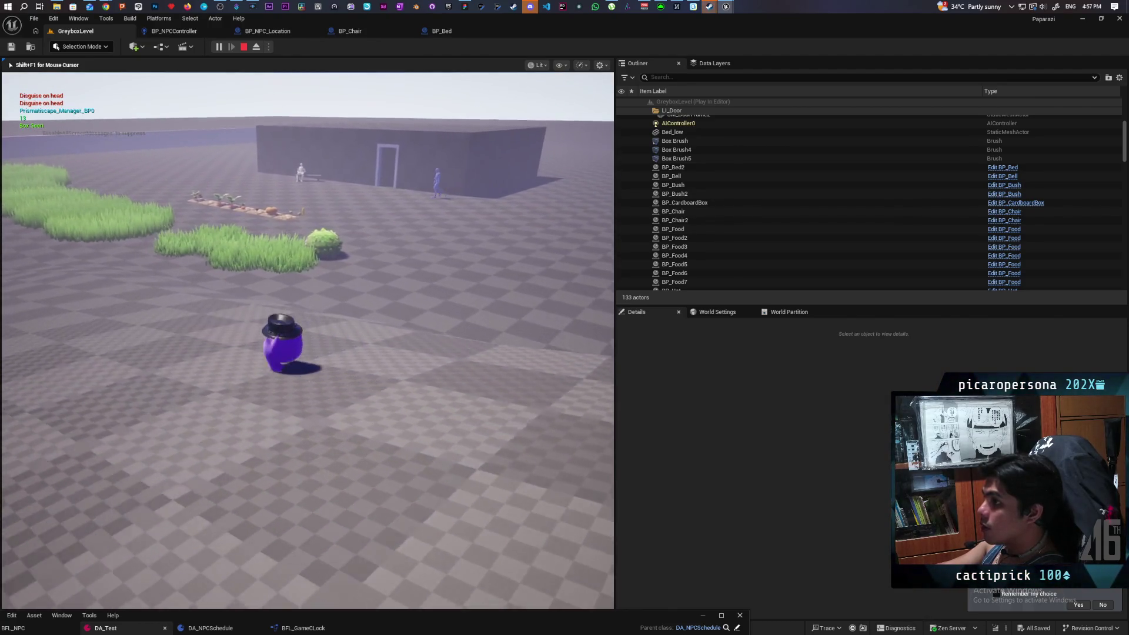
pyautogui.press('w')
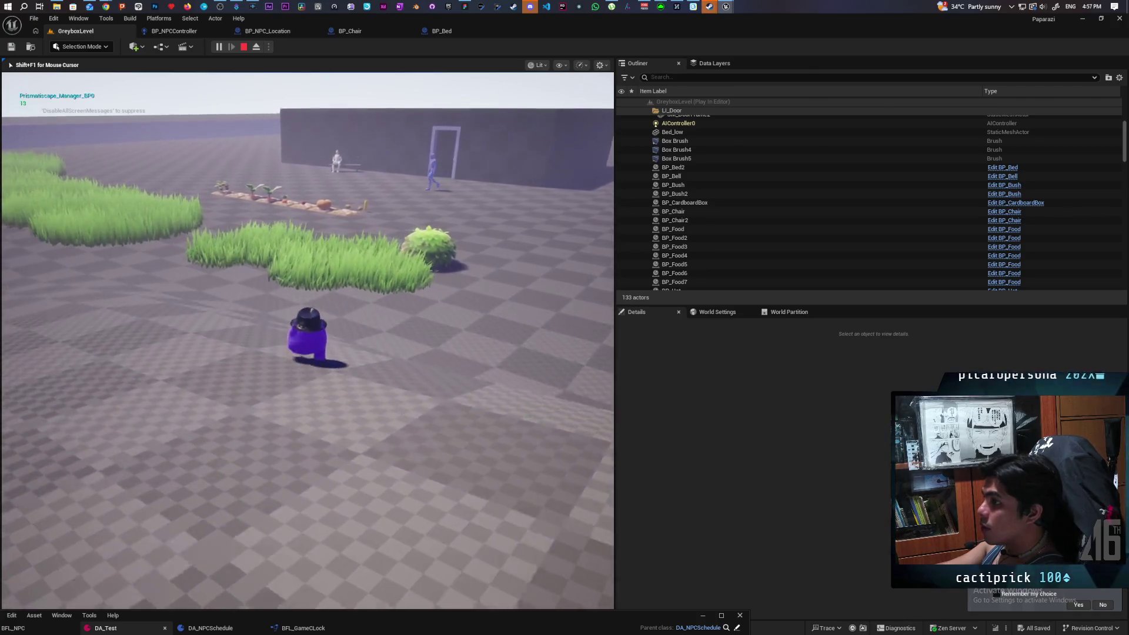
pyautogui.press('w')
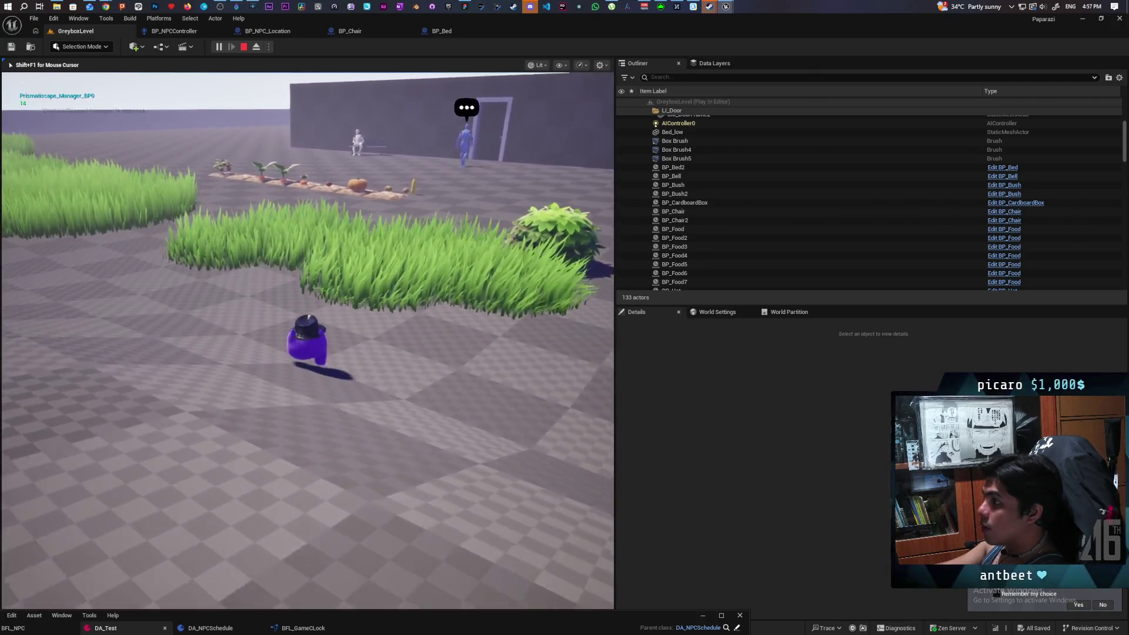
pyautogui.press('w')
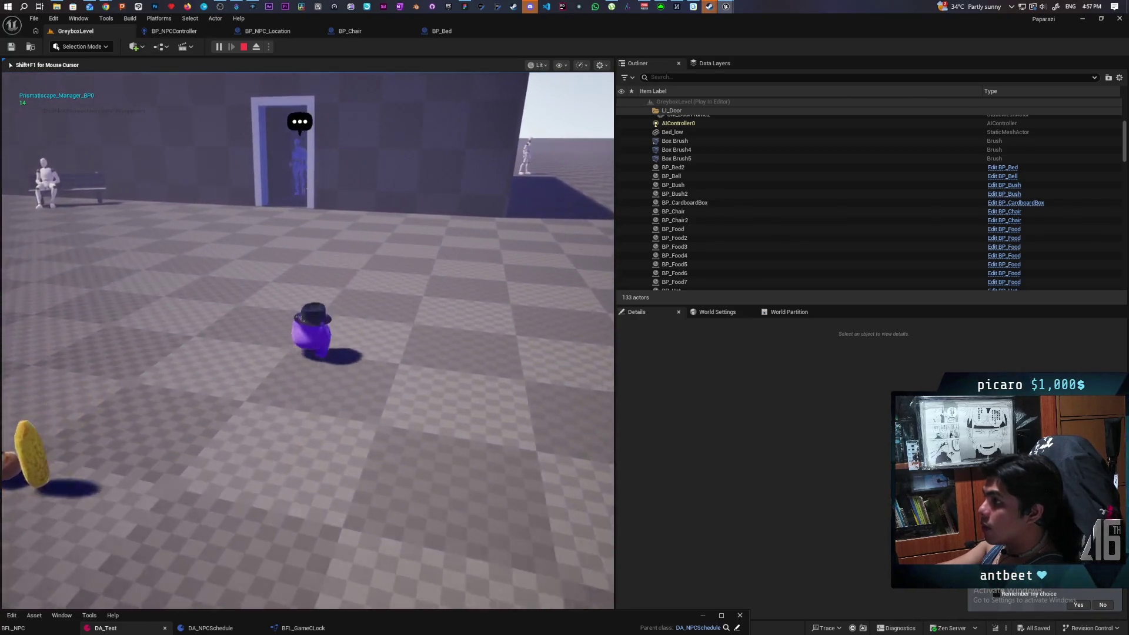
pyautogui.press('w')
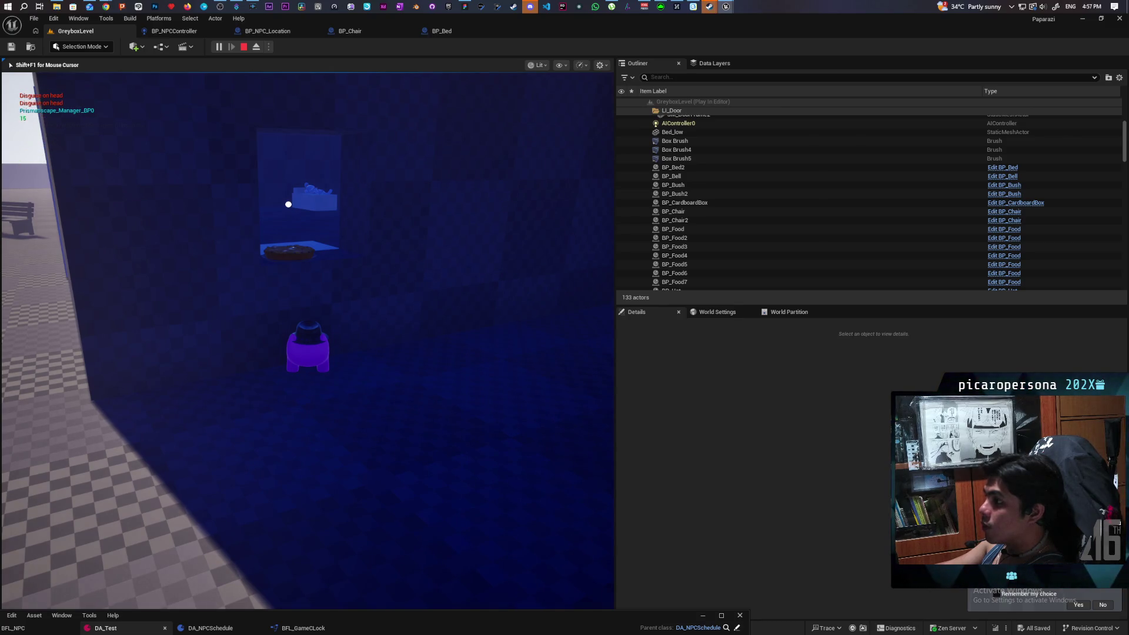
pyautogui.press('Escape')
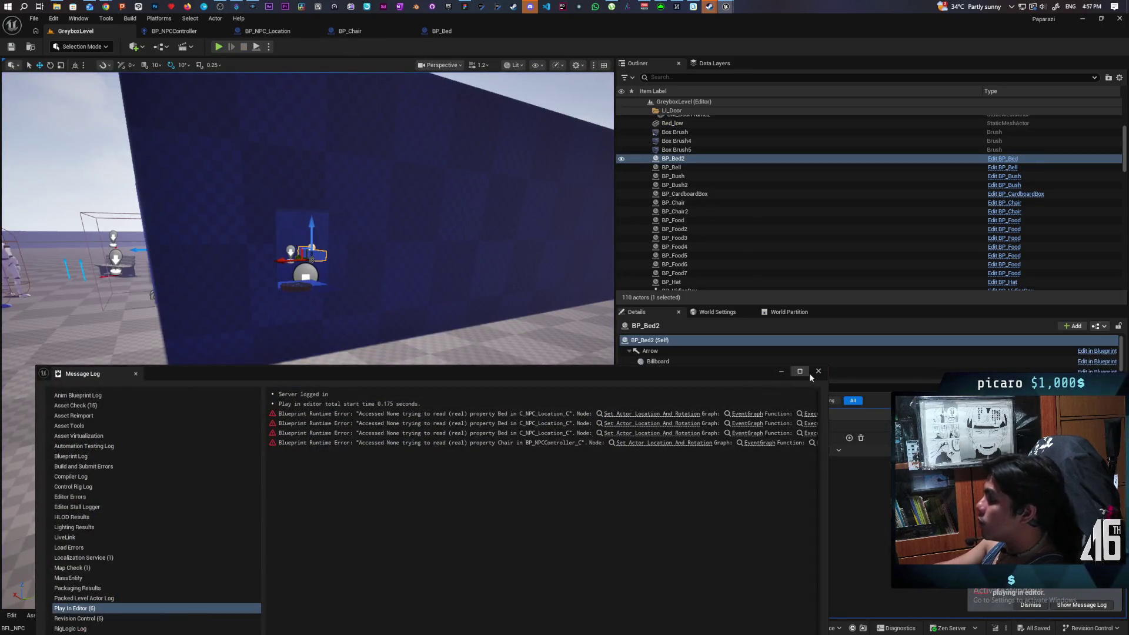
# - Break the exec links from Update Time and Hour Mark_Event in BP_NPCController, then playtest GreyboxLevel
pyautogui.click(818, 372)
pyautogui.click(177, 33)
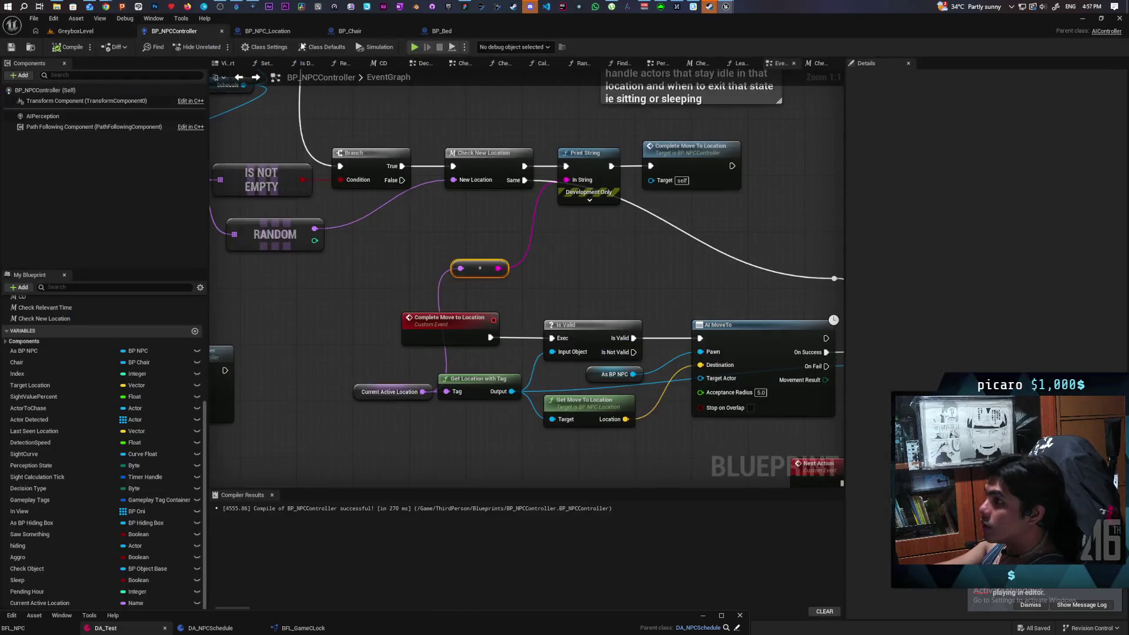
pyautogui.scroll(-5, 403, 240)
pyautogui.scroll(7, 402, 239)
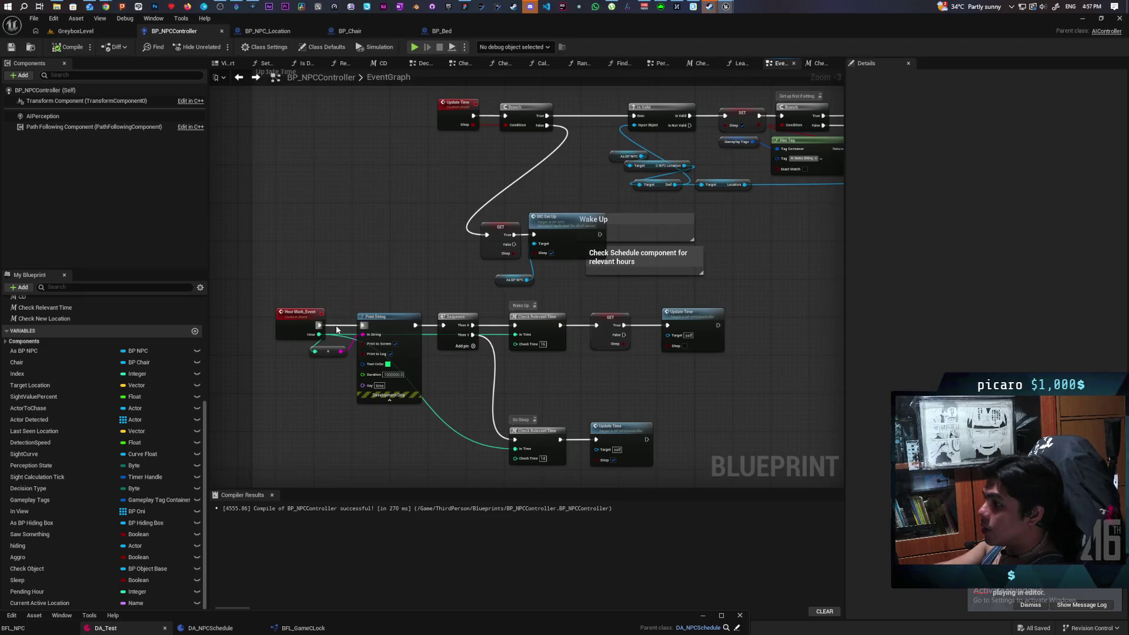
pyautogui.keyDown('alt'); pyautogui.click(505, 116); pyautogui.keyUp('alt')
pyautogui.keyDown('alt'); pyautogui.click(320, 325); pyautogui.keyUp('alt')
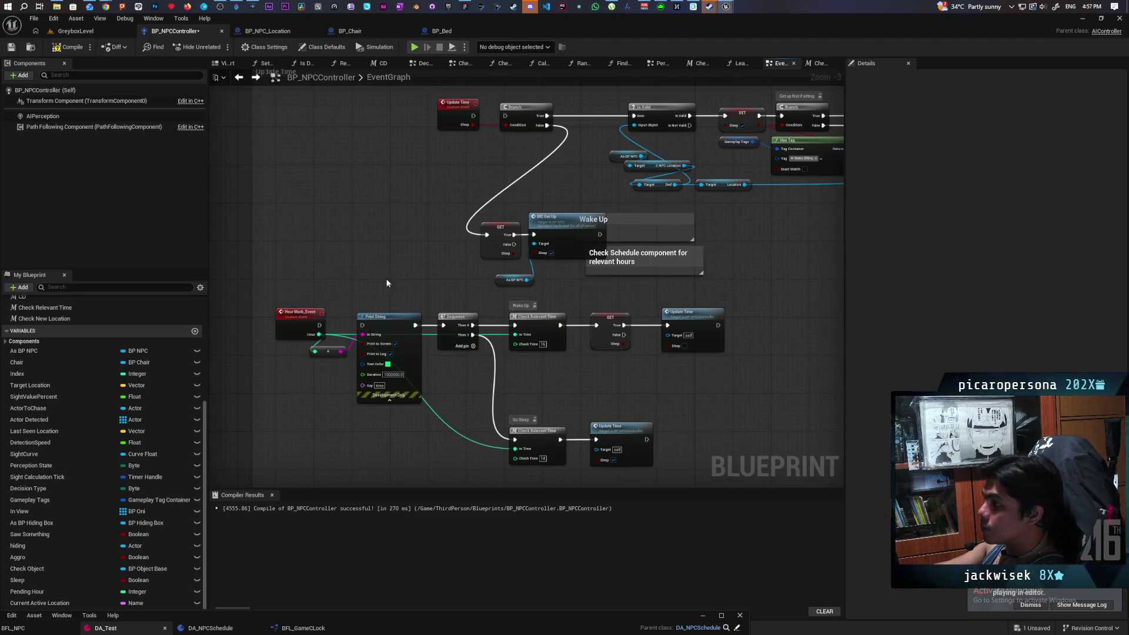
pyautogui.moveTo(407, 176)
pyautogui.mouseDown()
pyautogui.moveTo(305, 140)
pyautogui.moveTo(277, 227)
pyautogui.moveTo(251, 245)
pyautogui.mouseUp()
pyautogui.scroll(-2, 320, 240)
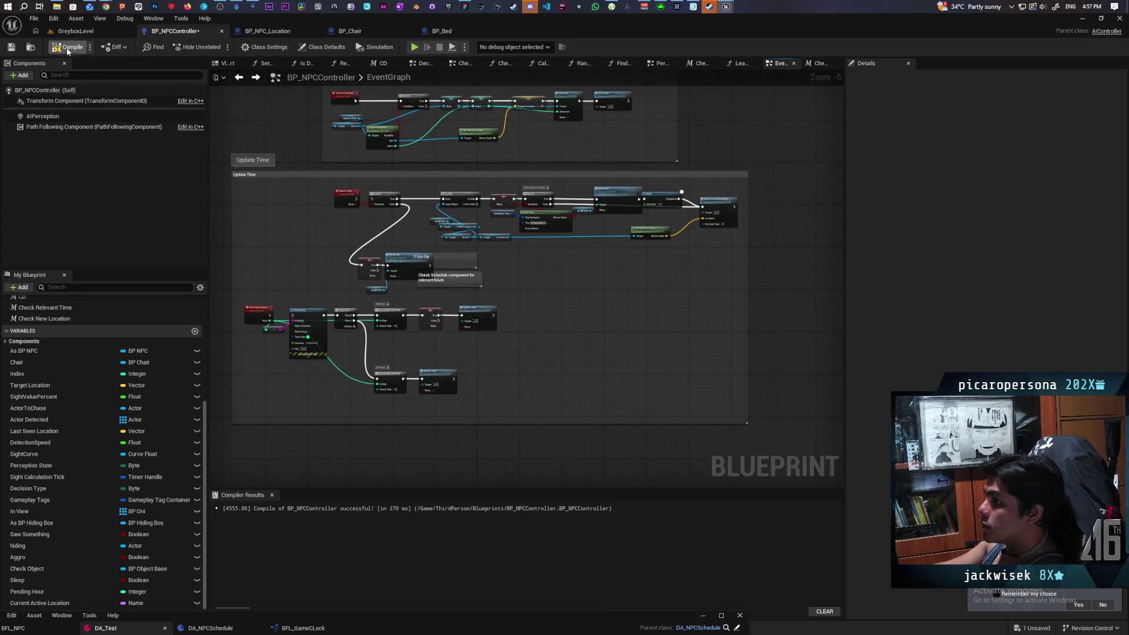
pyautogui.click(86, 31)
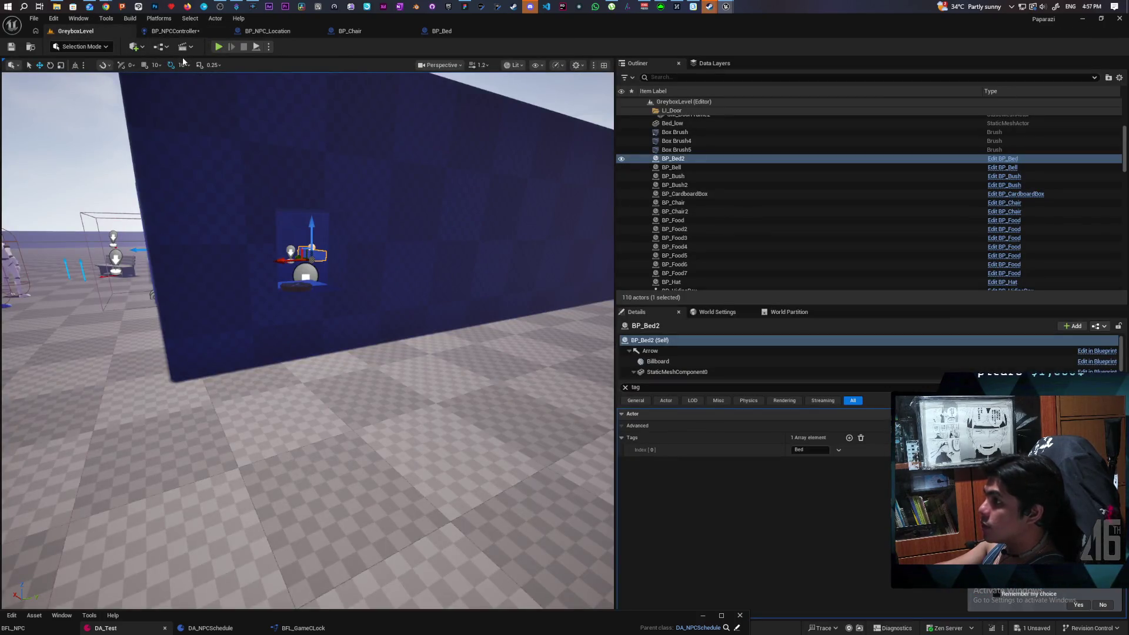
pyautogui.click(219, 47)
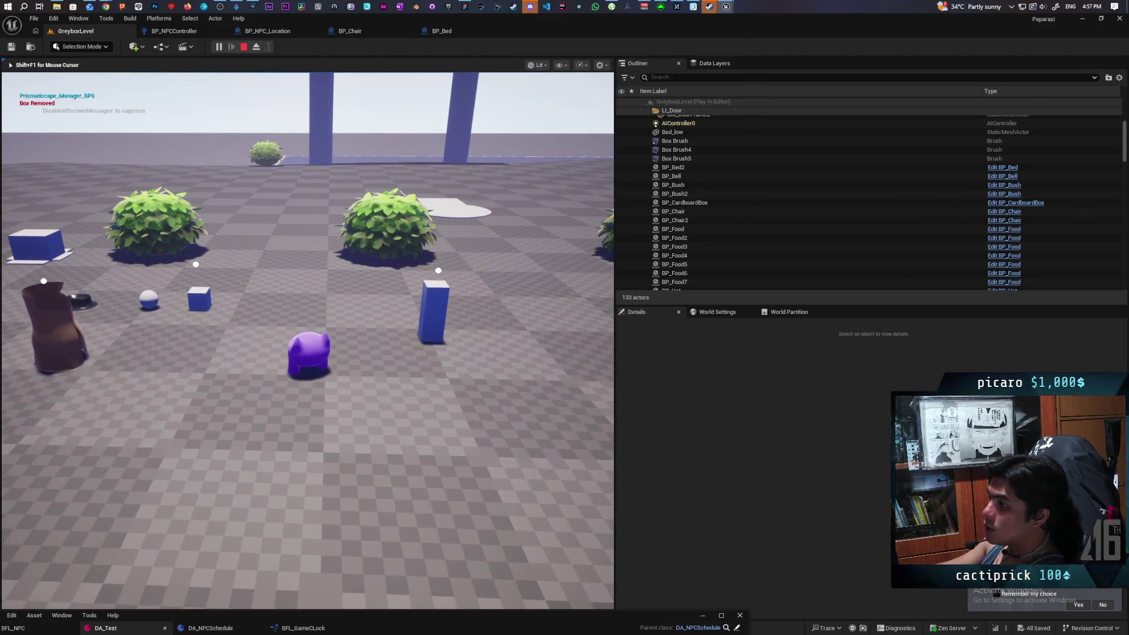
# - Stop the playtest, dismiss the error log, and review BP_Bed and BP_NPC_Location's Complete Action before BP_NPCController
pyautogui.press('Escape')
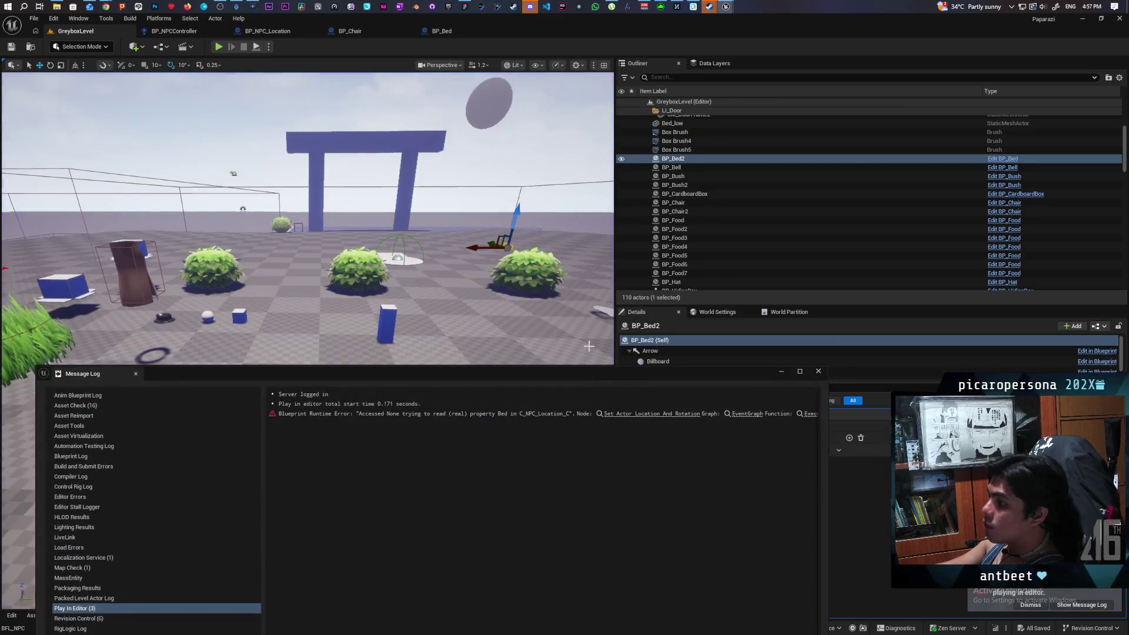
pyautogui.click(816, 372)
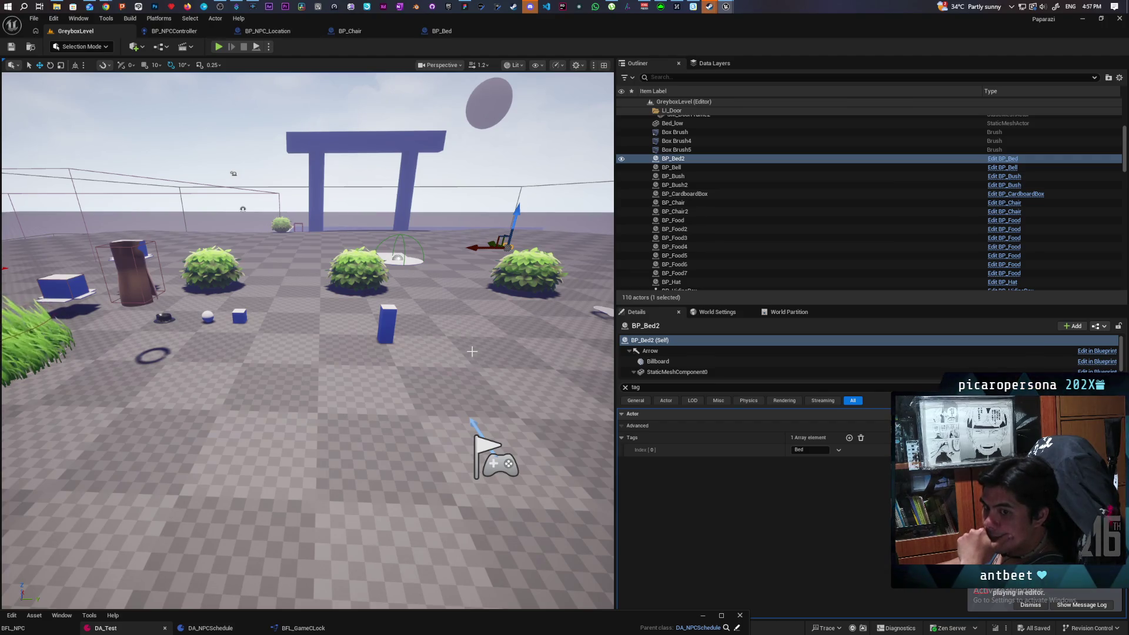
pyautogui.click(456, 33)
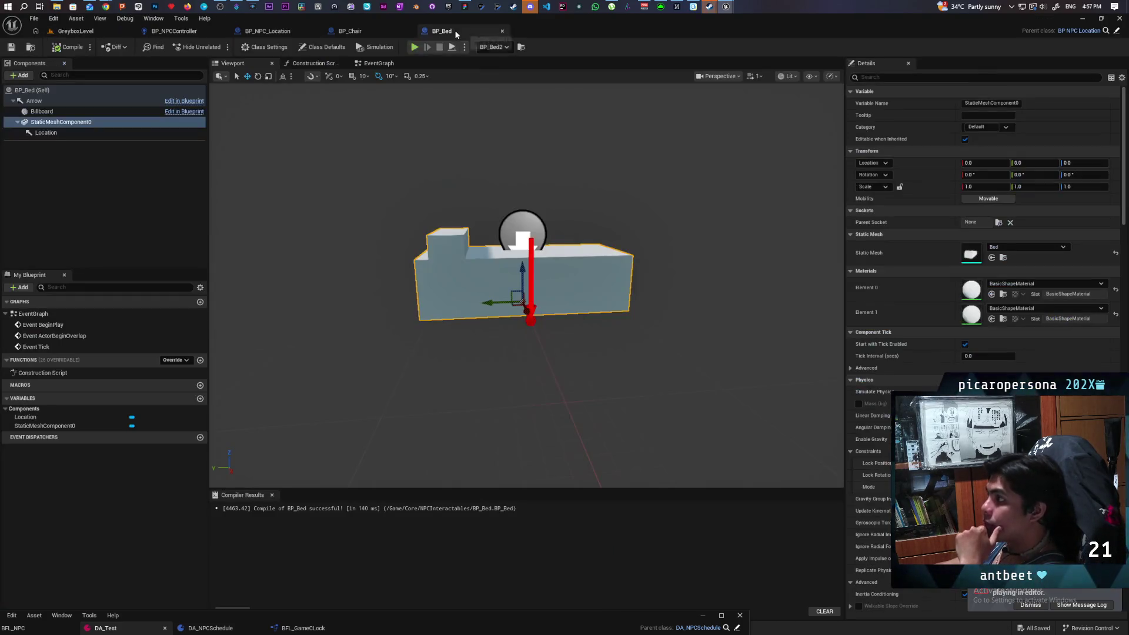
pyautogui.click(194, 31)
pyautogui.click(259, 31)
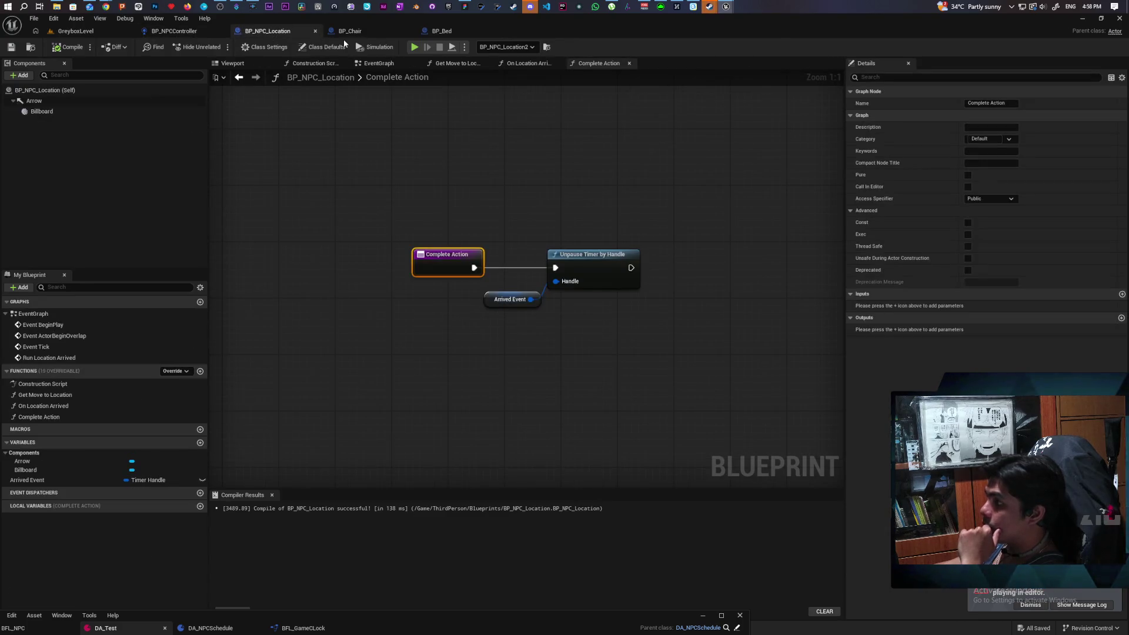
pyautogui.click(188, 34)
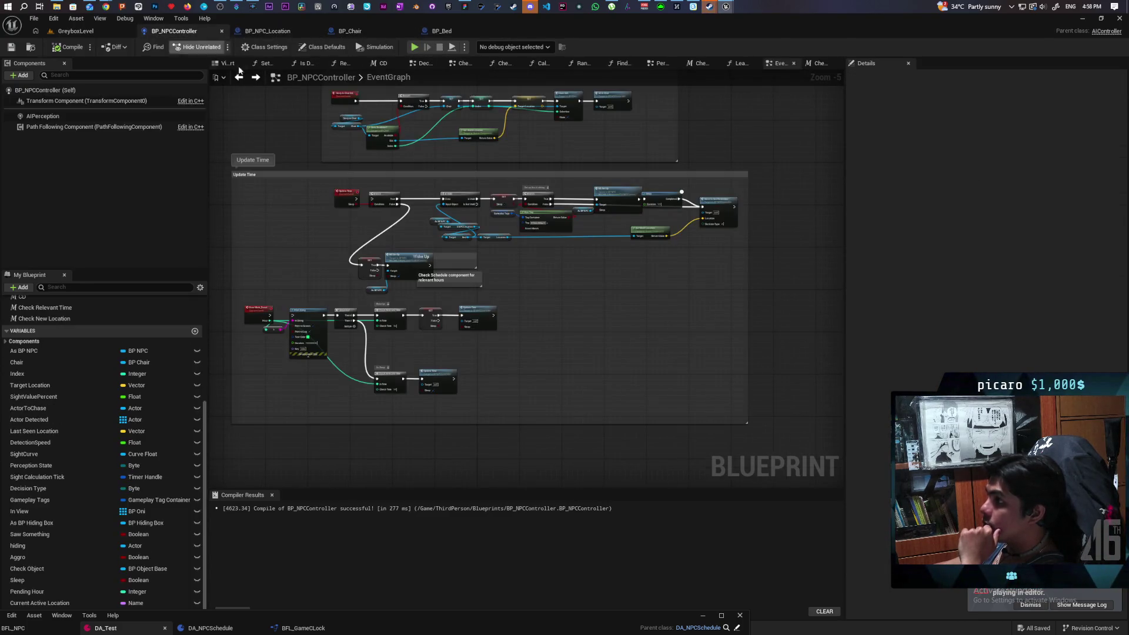
# - Paste a Print String node near Complete Move to Location and feed it the current hour
pyautogui.moveTo(345, 247)
pyautogui.mouseDown()
pyautogui.moveTo(434, 259)
pyautogui.moveTo(459, 393)
pyautogui.moveTo(391, 320)
pyautogui.moveTo(536, 334)
pyautogui.mouseUp()
pyautogui.scroll(4, 390, 268)
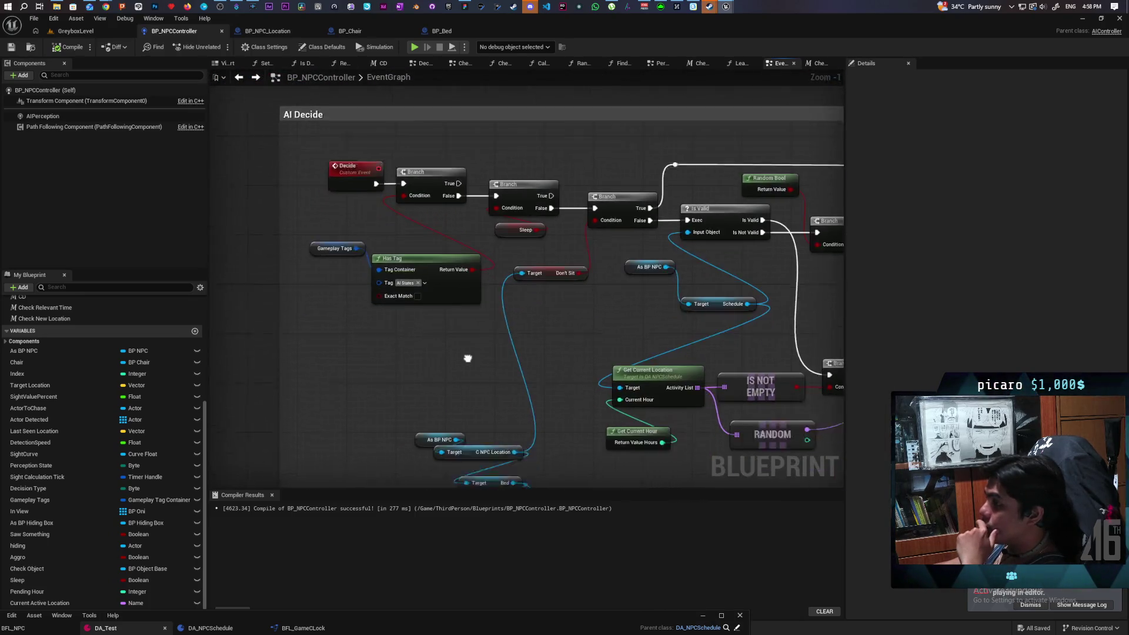
pyautogui.moveTo(359, 247); pyautogui.dragTo(296, 207)
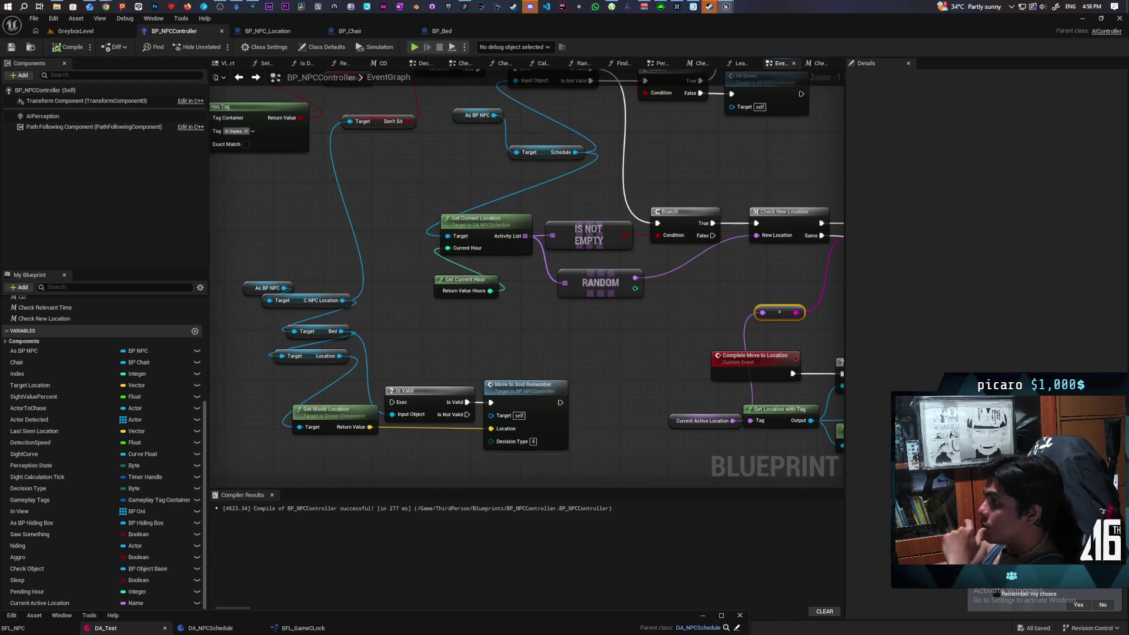
pyautogui.moveTo(589, 324); pyautogui.dragTo(481, 358)
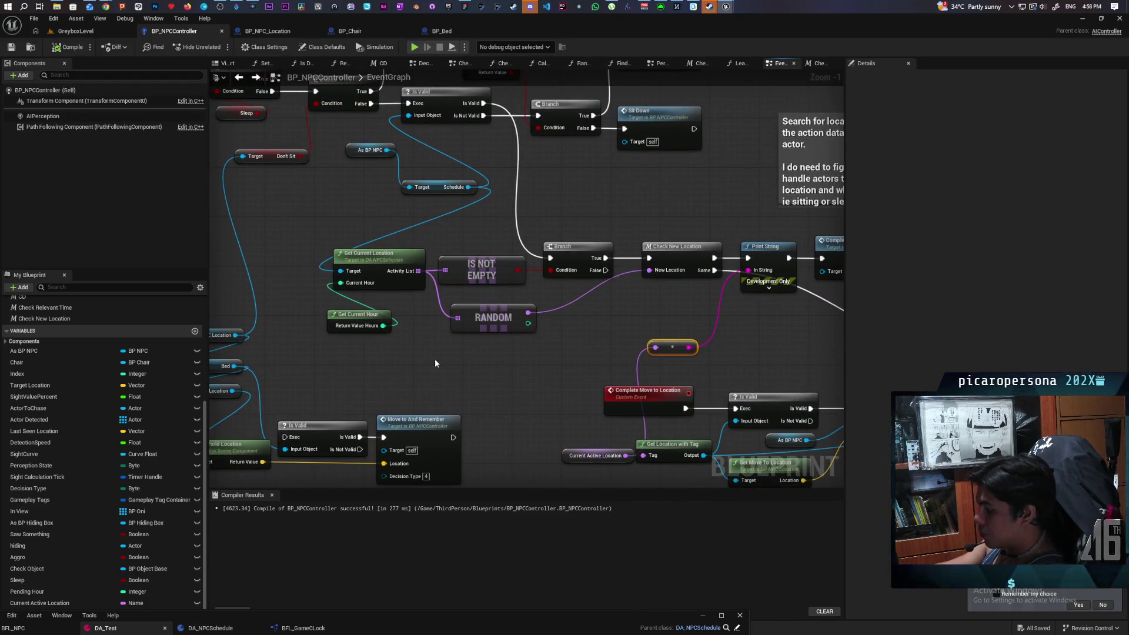
pyautogui.hotkey('ctrl', 'v')
pyautogui.moveTo(382, 326)
pyautogui.mouseDown()
pyautogui.moveTo(429, 390)
pyautogui.moveTo(510, 370)
pyautogui.mouseUp()
# - Insert an Append node joining the hour with 'oclock' before Print String
pyautogui.moveTo(413, 336); pyautogui.dragTo(421, 351)
pyautogui.write('appen')
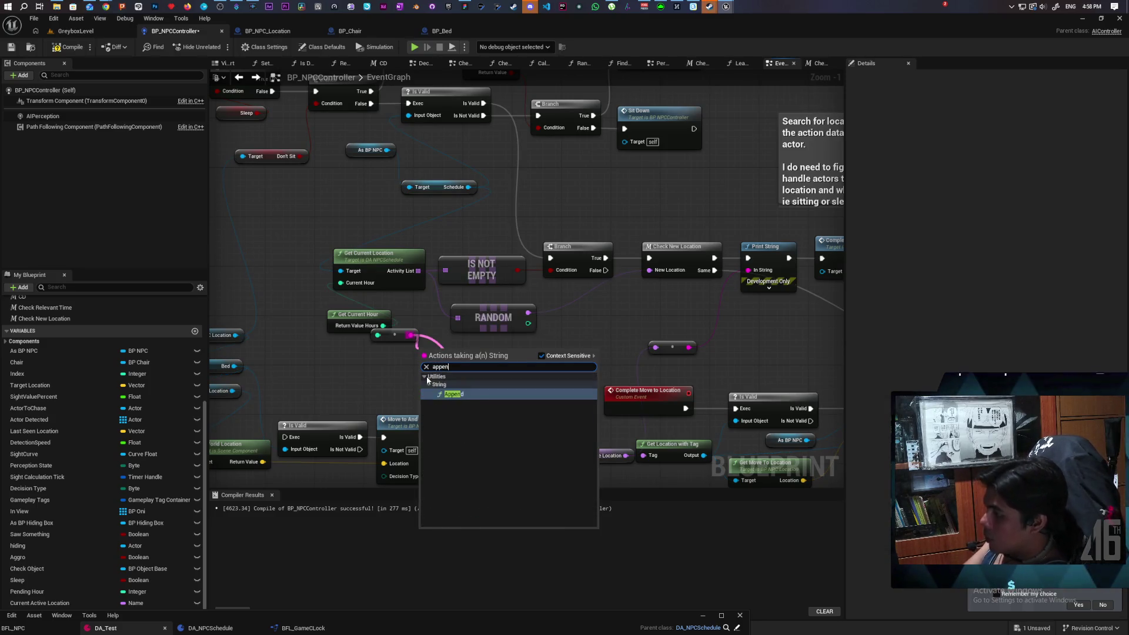
pyautogui.press('Return')
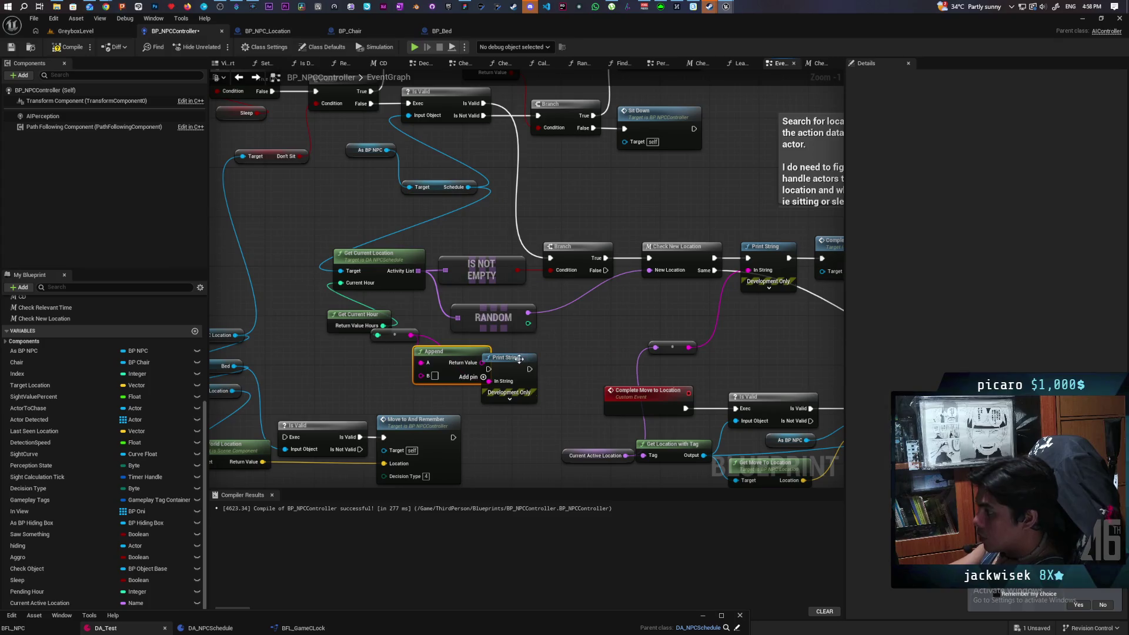
pyautogui.moveTo(520, 359); pyautogui.dragTo(563, 353)
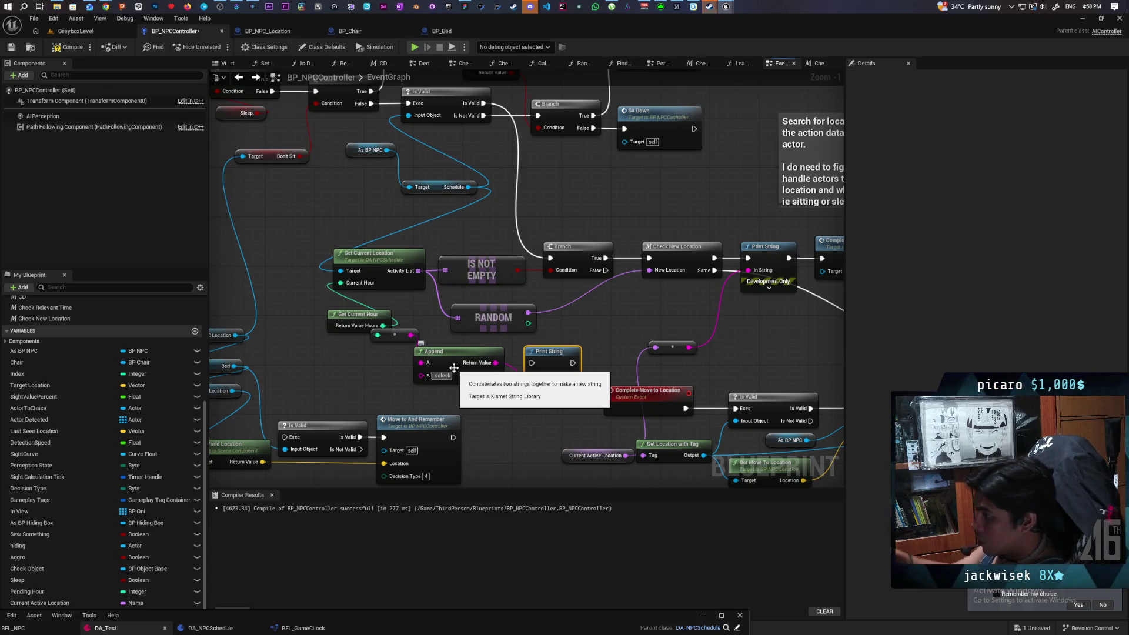
# - Chain Print String between Is Valid and the location Branch, then playtest the level
pyautogui.click(547, 336)
pyautogui.moveTo(555, 361); pyautogui.dragTo(561, 182)
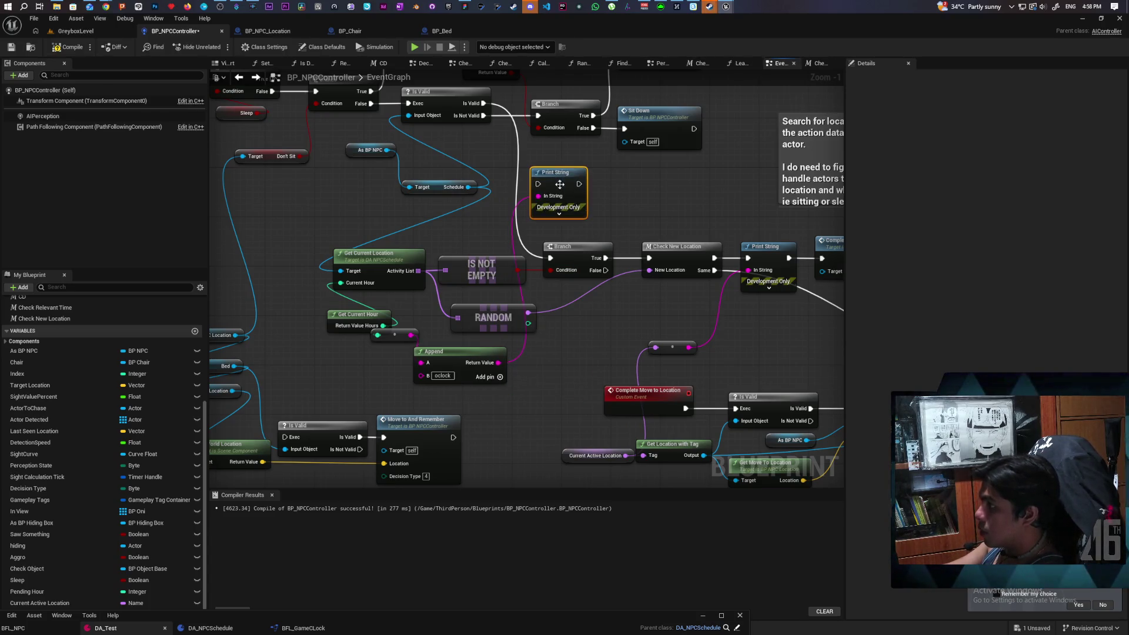
pyautogui.moveTo(484, 103)
pyautogui.mouseDown()
pyautogui.moveTo(540, 196)
pyautogui.moveTo(538, 184)
pyautogui.moveTo(550, 258)
pyautogui.mouseUp()
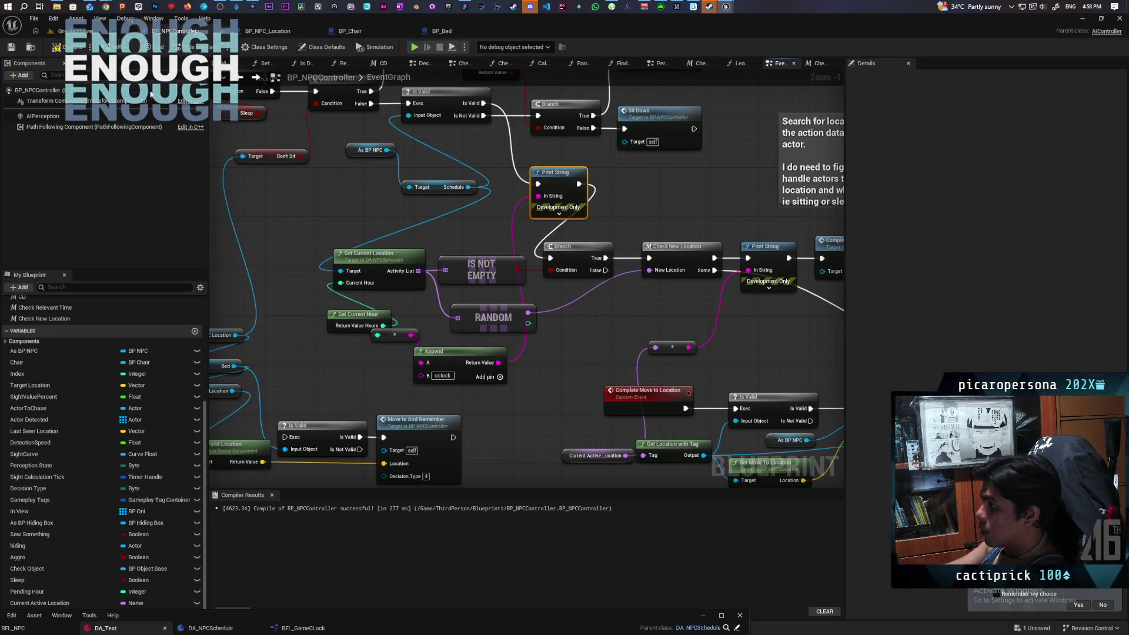
pyautogui.click(75, 30)
pyautogui.click(218, 46)
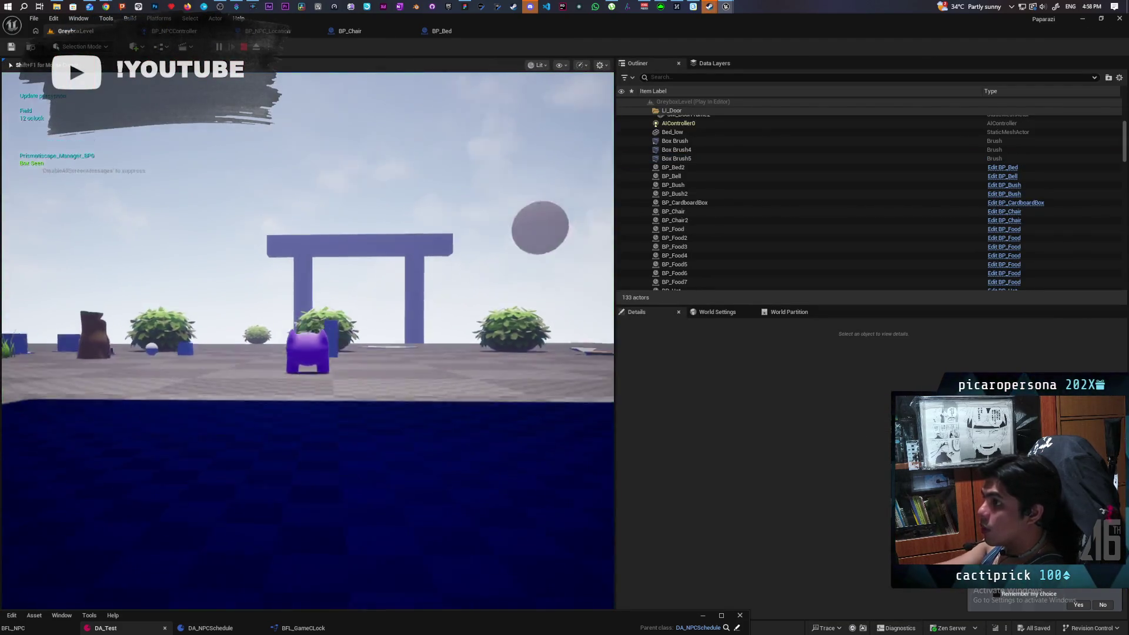
pyautogui.press('w')
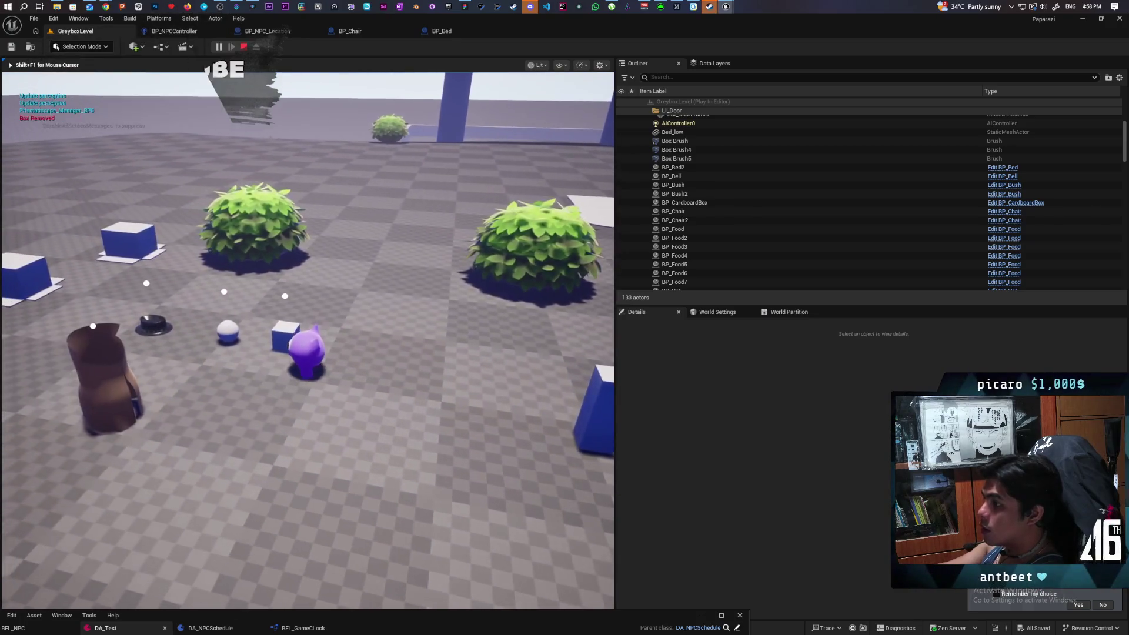
pyautogui.press('w')
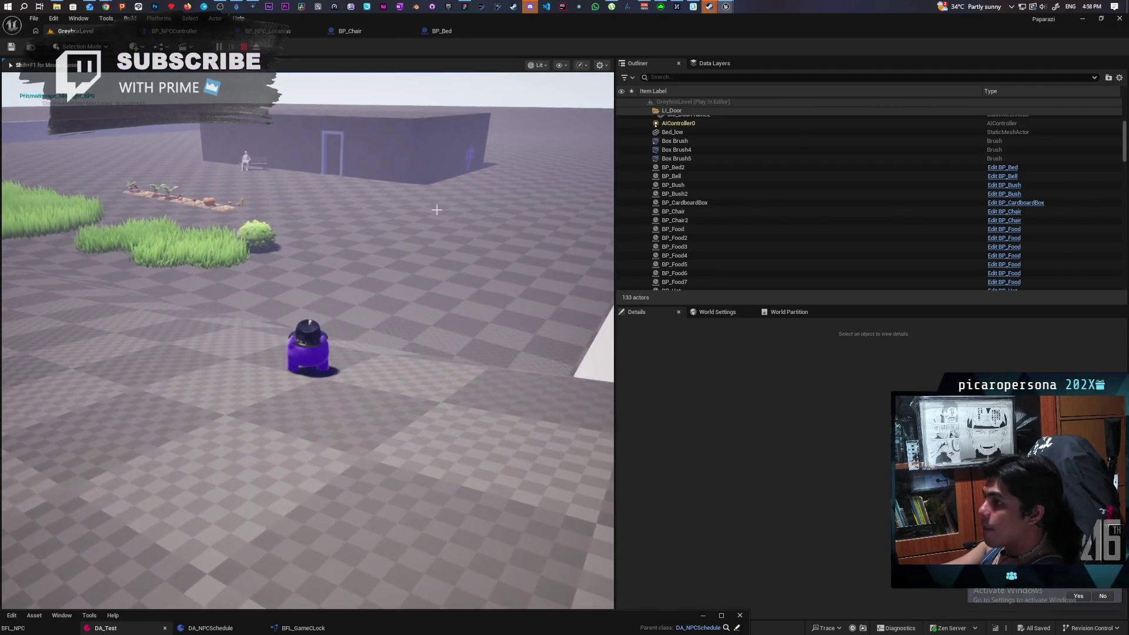
pyautogui.press('Escape')
pyautogui.click(823, 375)
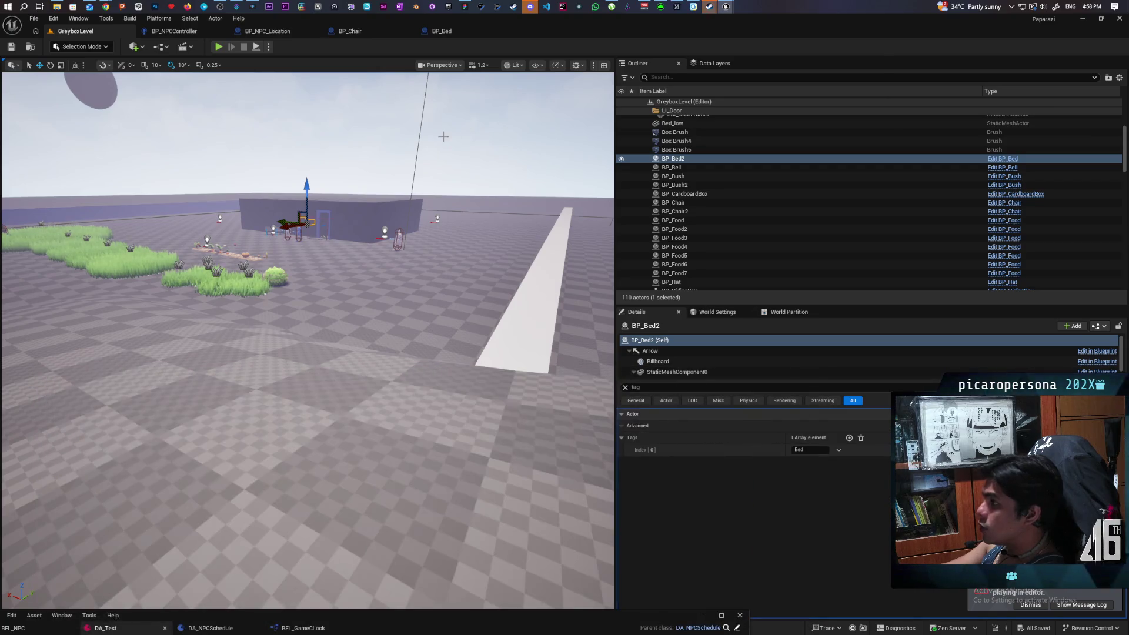
# - Bring the DA_Test window mid-screen, showing location tags for hours 7, 12, 1, 17 and 21
pyautogui.moveTo(726, 6)
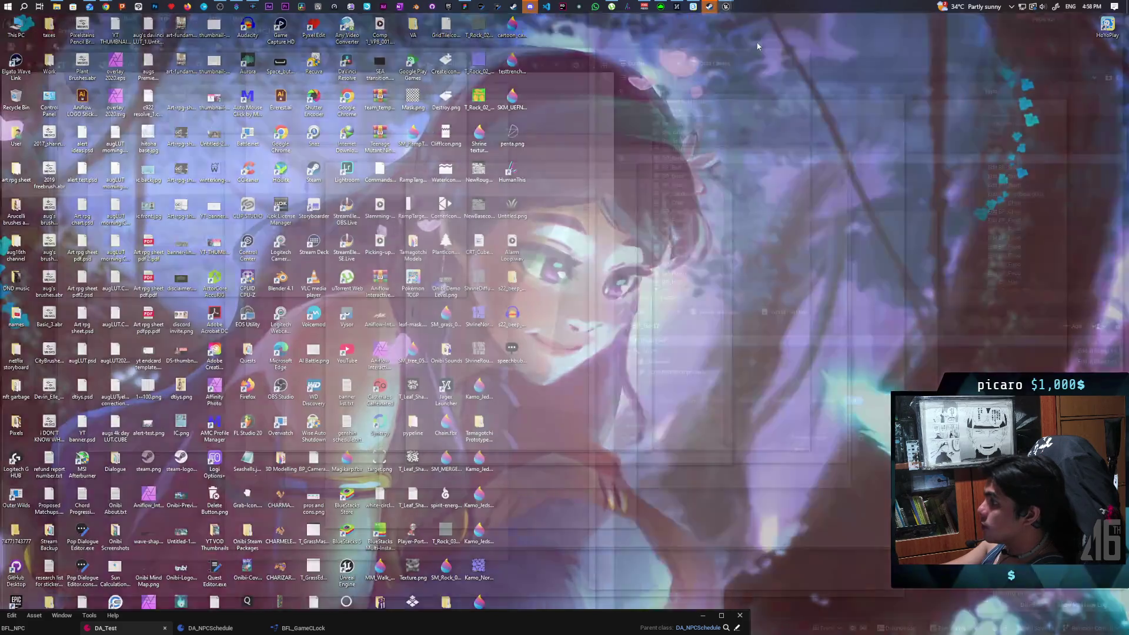
pyautogui.click(758, 45)
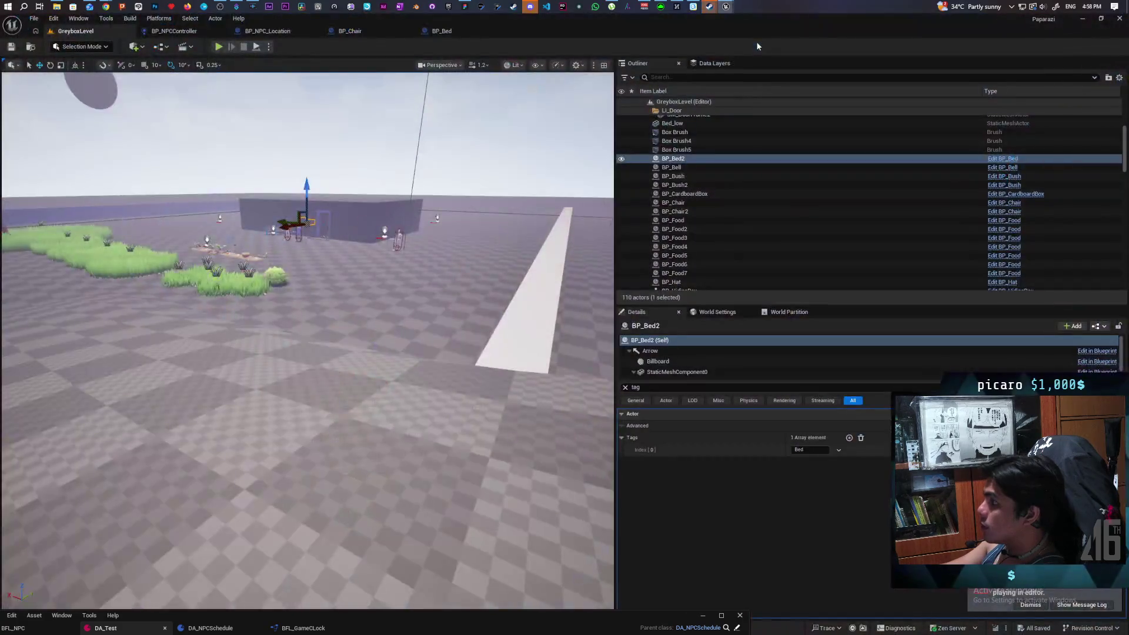
pyautogui.moveTo(729, 7)
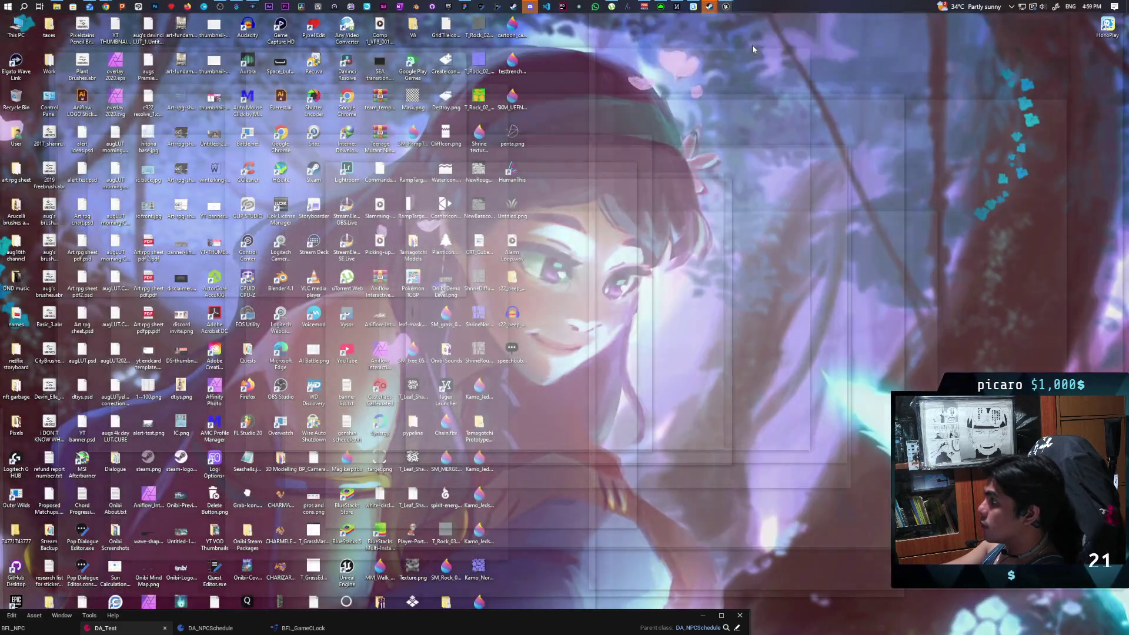
pyautogui.click(752, 45)
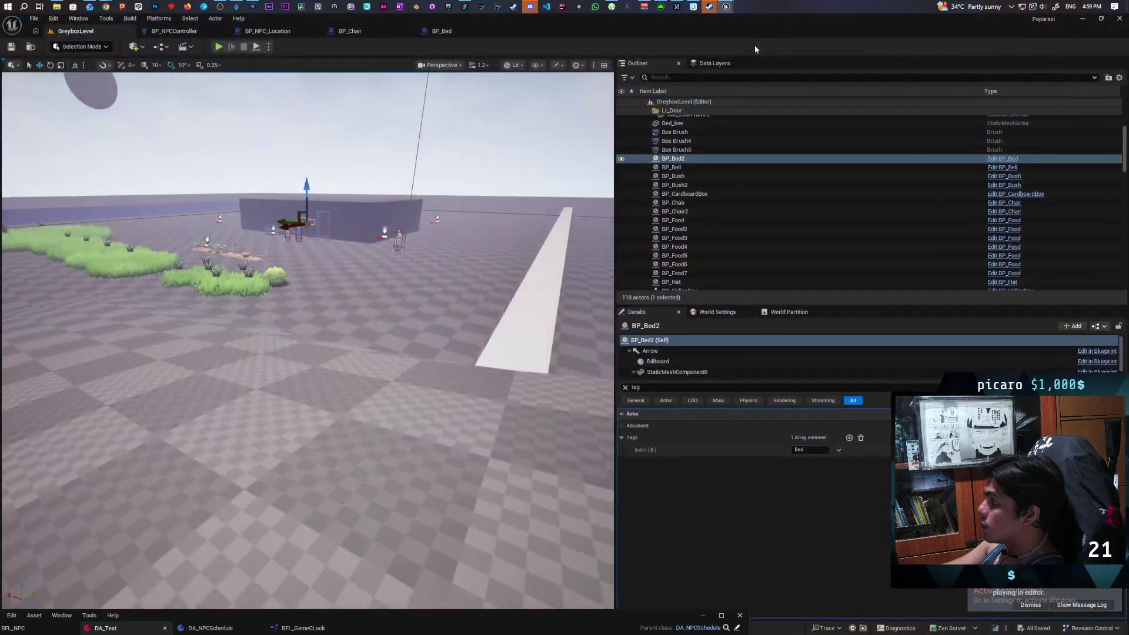
pyautogui.moveTo(728, 7)
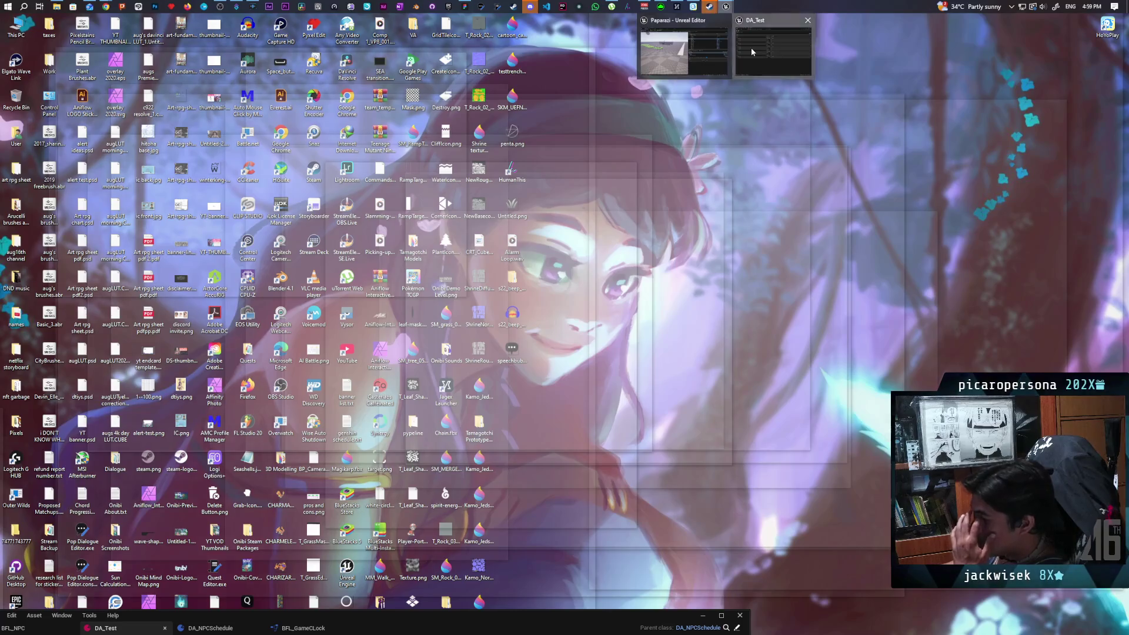
pyautogui.click(754, 46)
pyautogui.moveTo(725, 7)
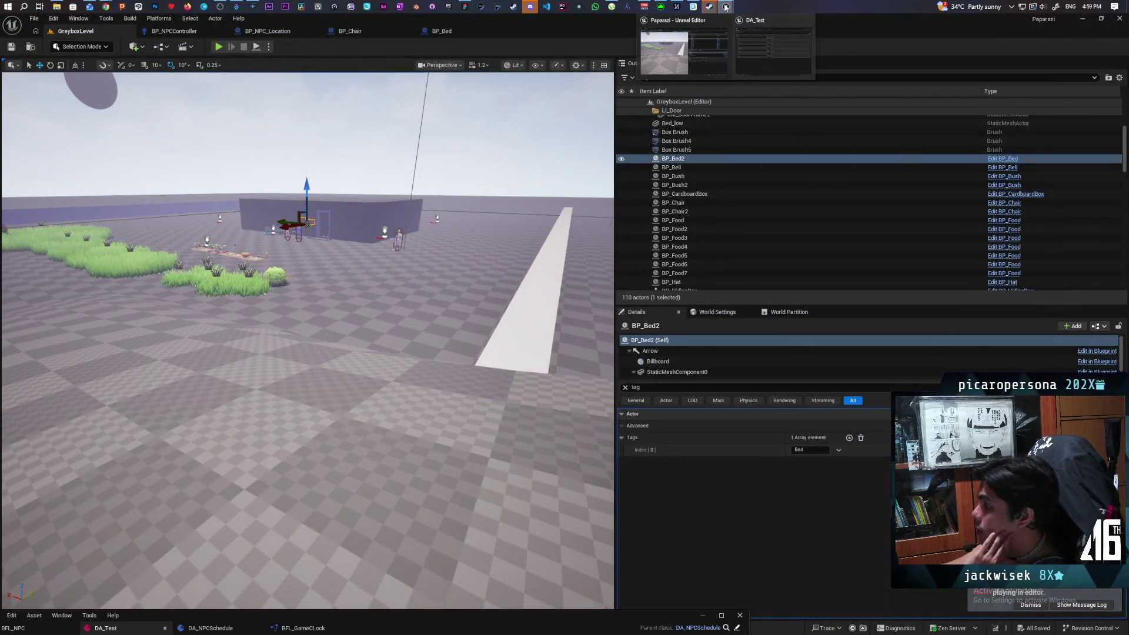
pyautogui.moveTo(401, 627)
pyautogui.mouseDown()
pyautogui.moveTo(538, 204)
pyautogui.moveTo(518, 218)
pyautogui.mouseUp()
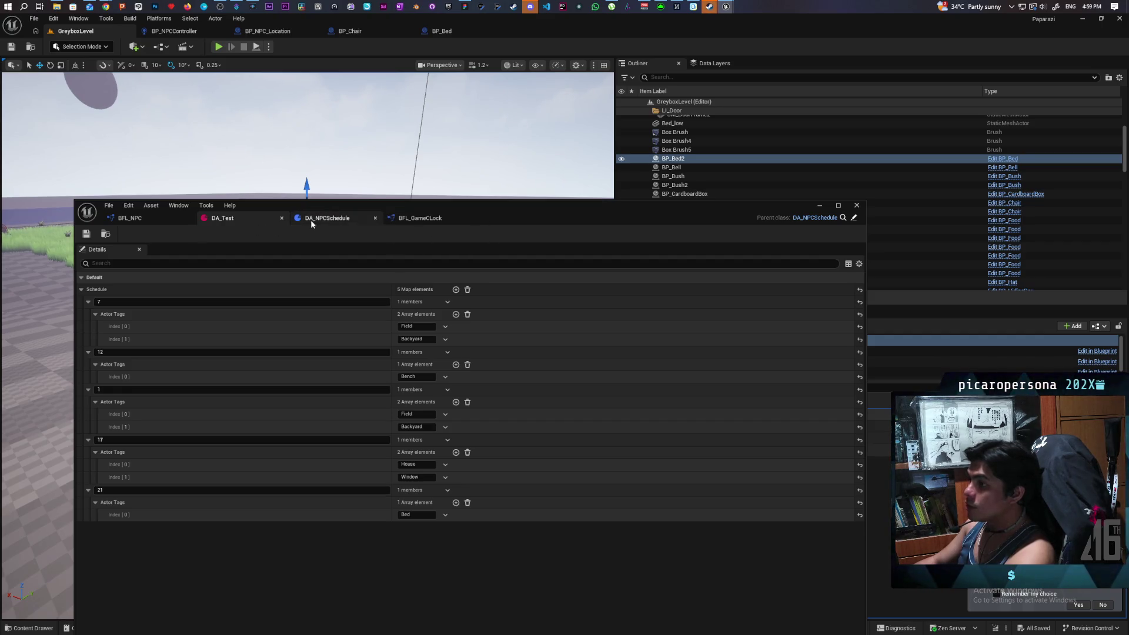
# - Show DA_NPCSchedule's Get Current Location graph beside the level view and play to its breakpoint
pyautogui.click(132, 218)
pyautogui.click(425, 220)
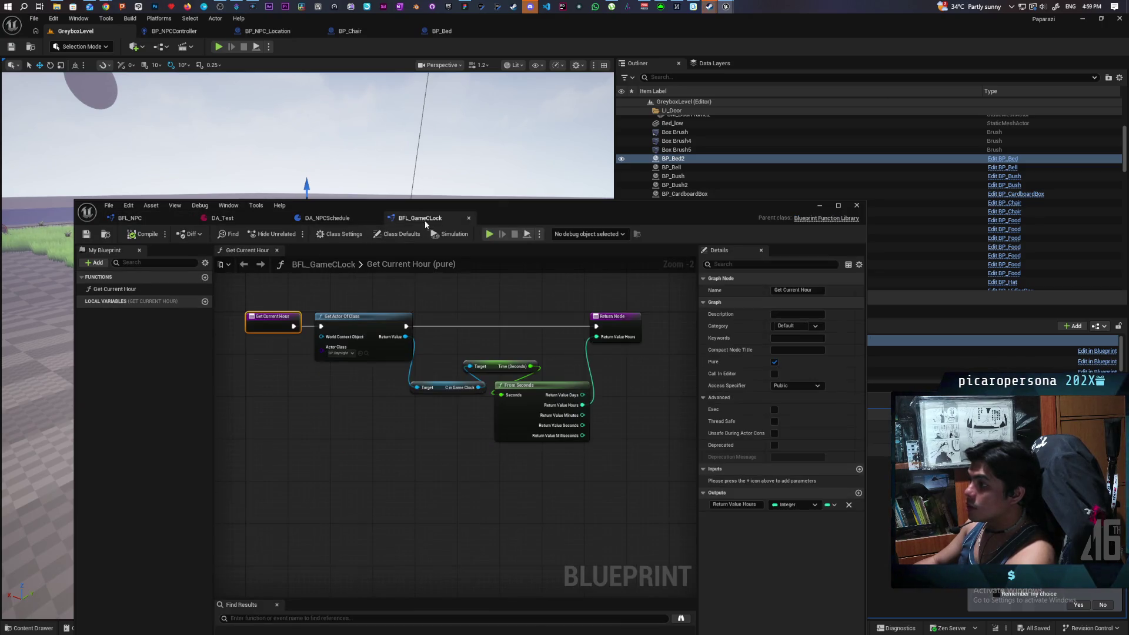
pyautogui.click(330, 219)
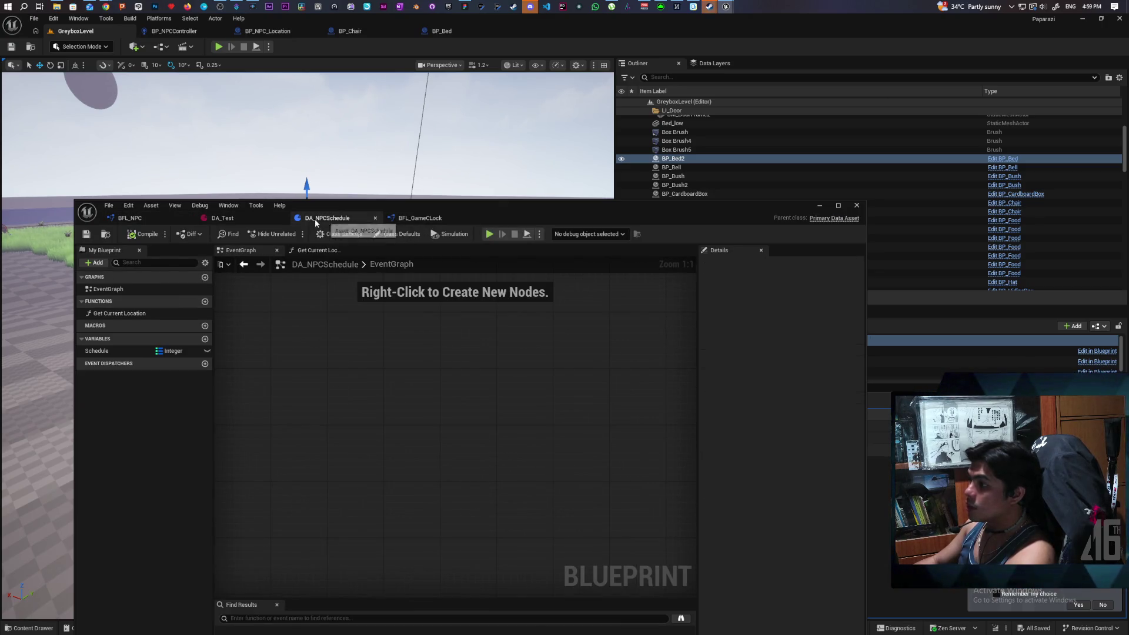
pyautogui.click(317, 250)
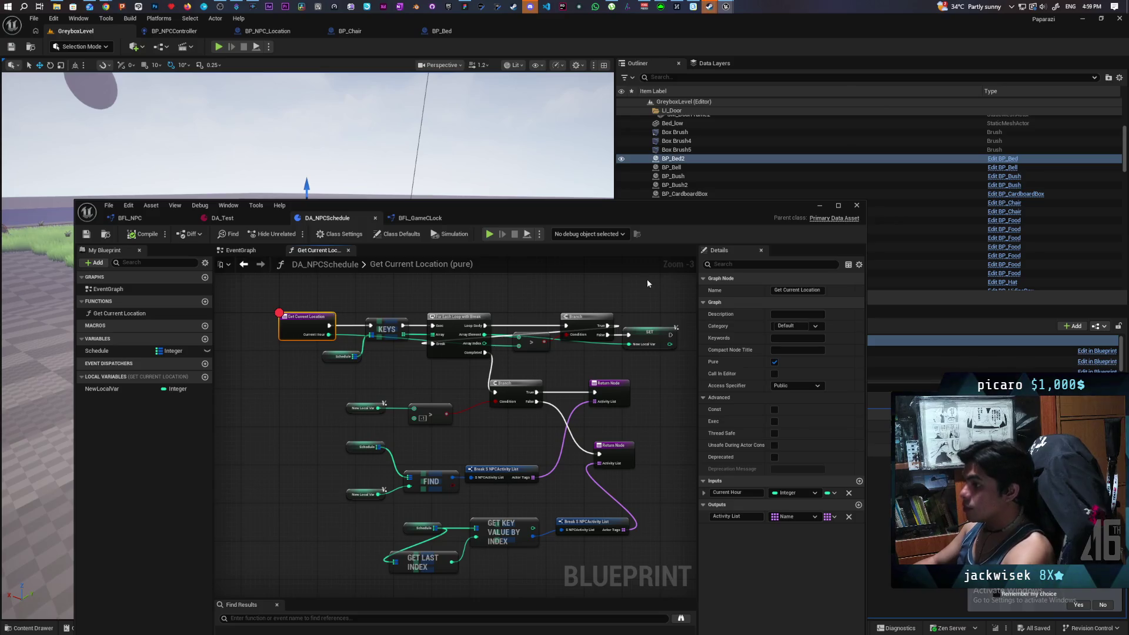
pyautogui.moveTo(768, 215)
pyautogui.mouseDown()
pyautogui.moveTo(735, 361)
pyautogui.moveTo(991, 206)
pyautogui.moveTo(1013, 233)
pyautogui.mouseUp()
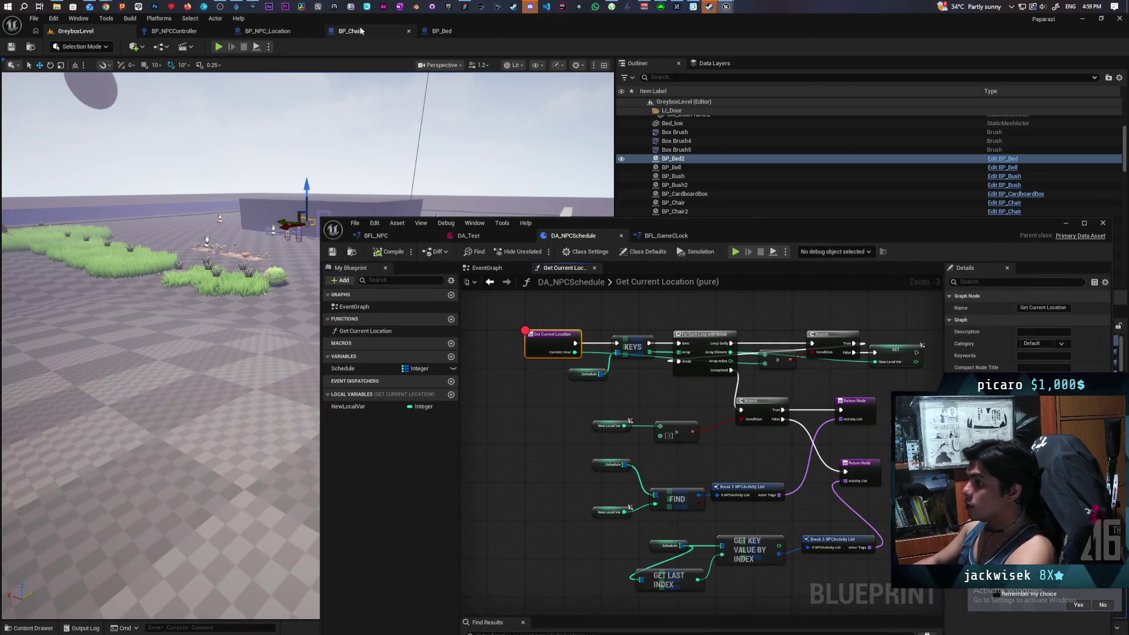
pyautogui.click(217, 48)
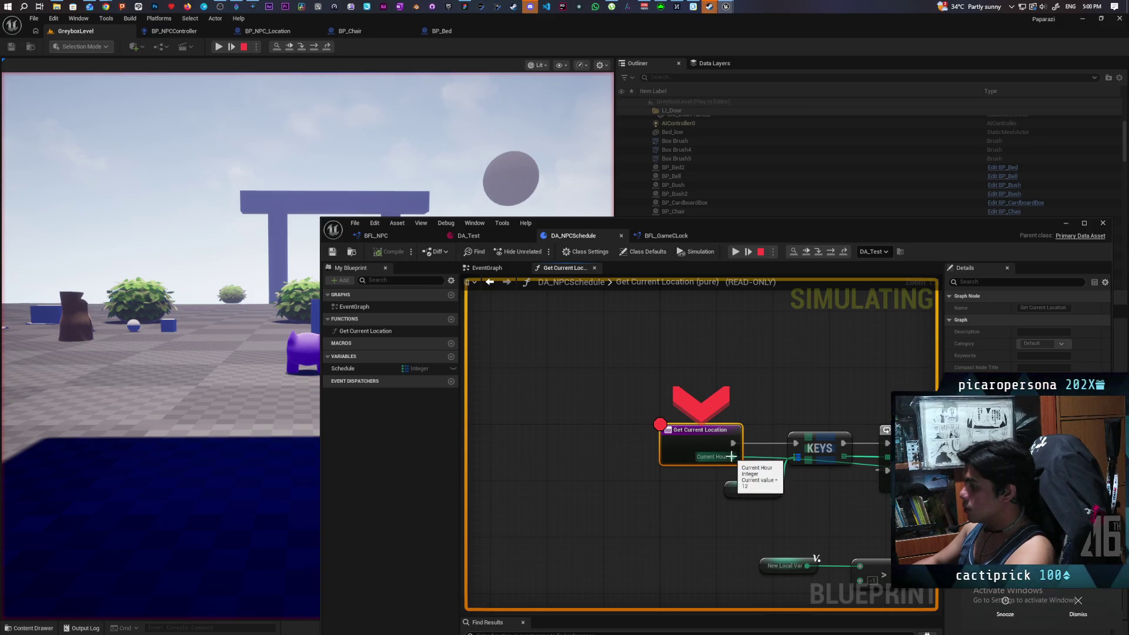
# - Step the debugger through KEYS, For Each Loop and SET New Local Var into ForEachLoopWithBreak
pyautogui.click(831, 254)
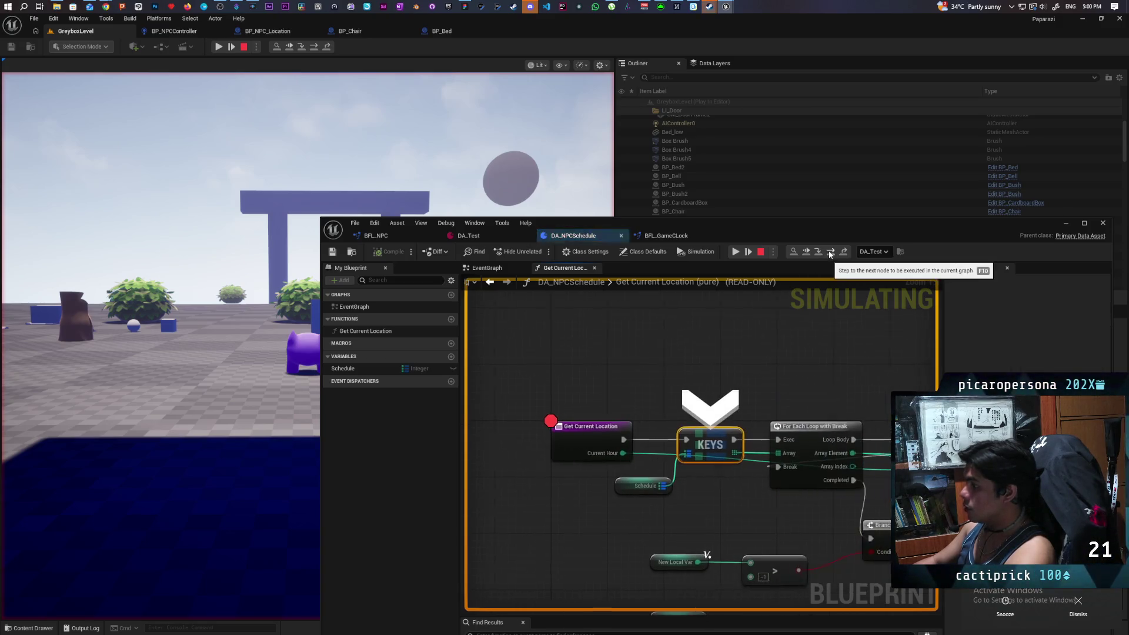
pyautogui.moveTo(680, 454)
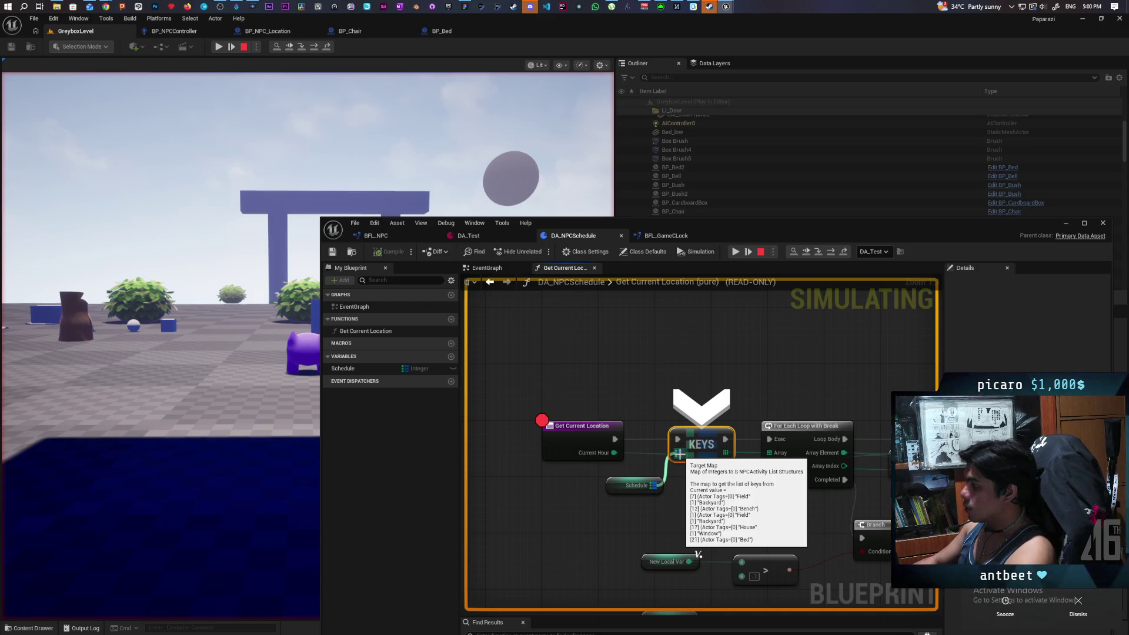
pyautogui.click(830, 253)
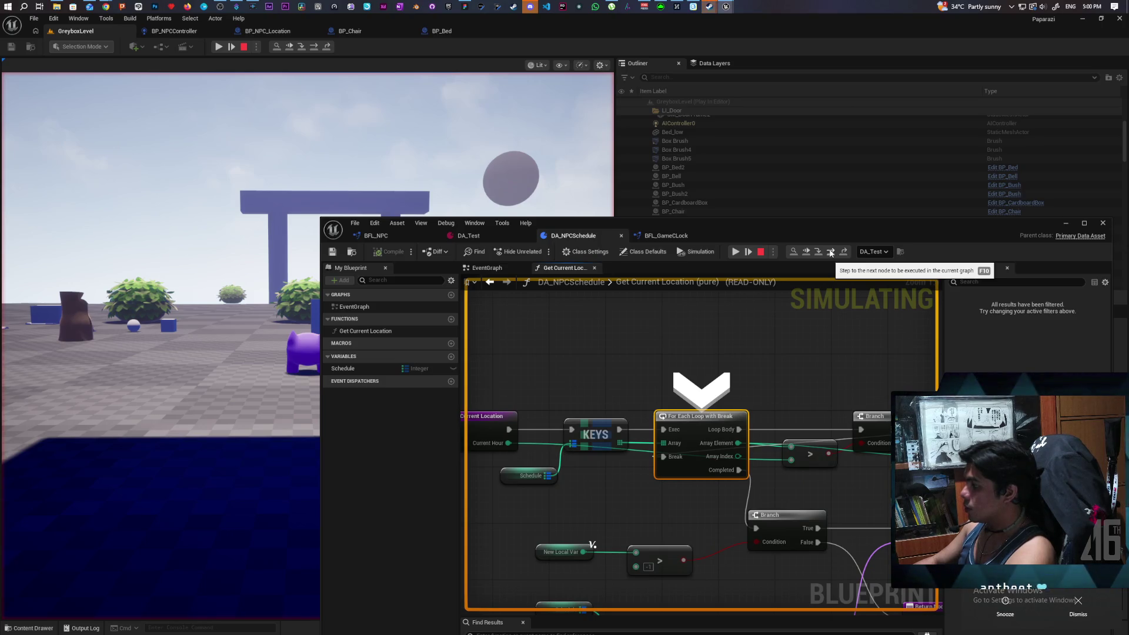
pyautogui.click(830, 253)
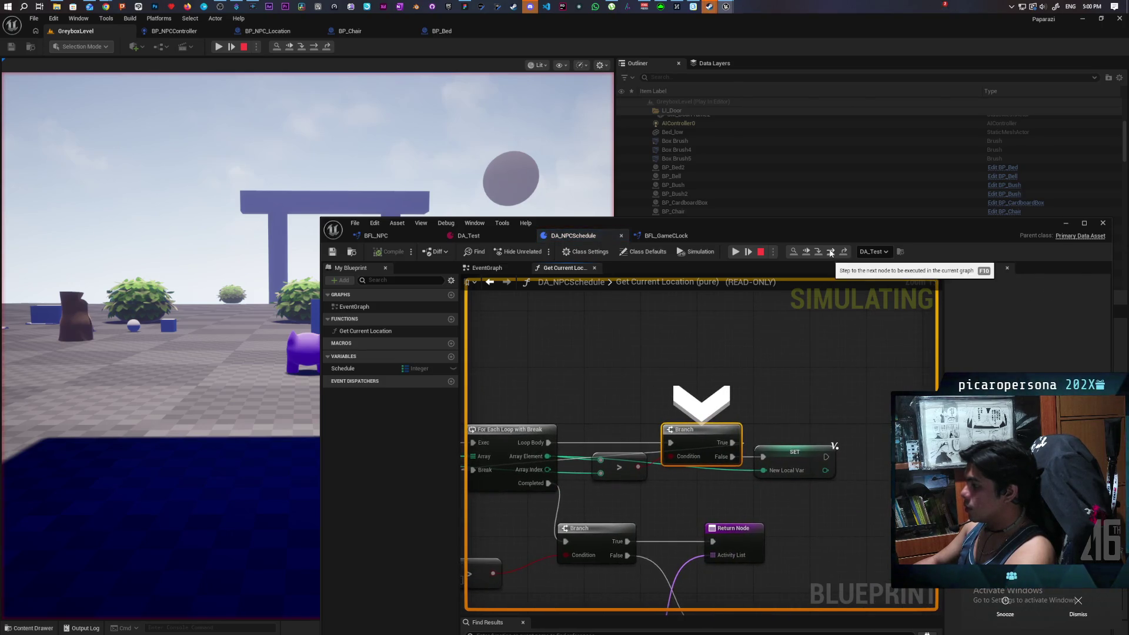
pyautogui.click(830, 253)
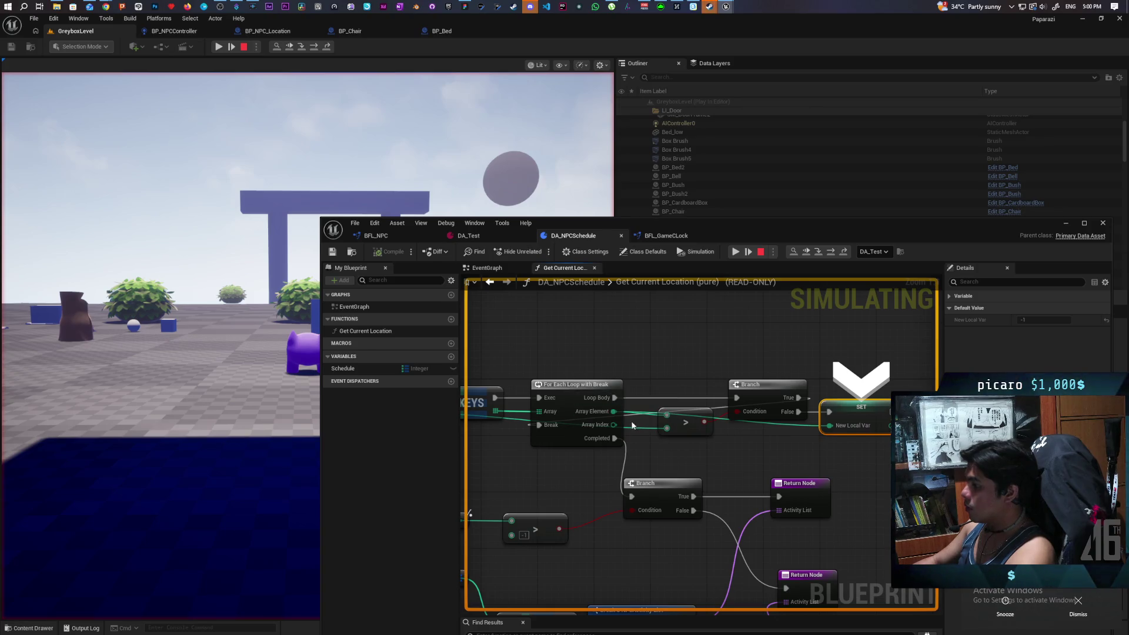
pyautogui.moveTo(813, 430)
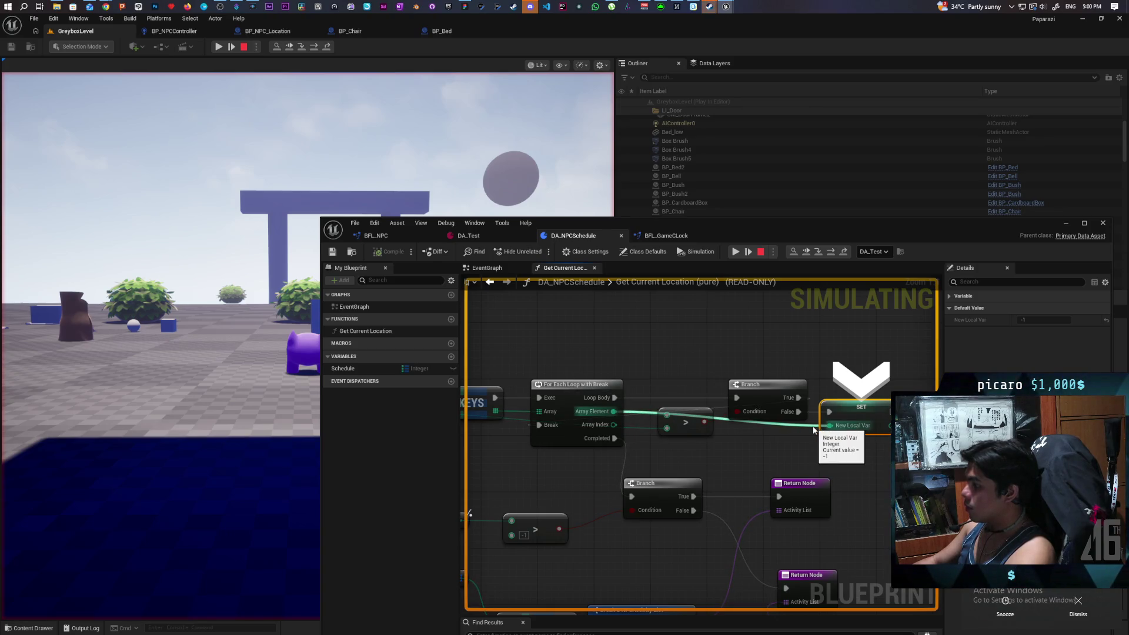
pyautogui.click(828, 252)
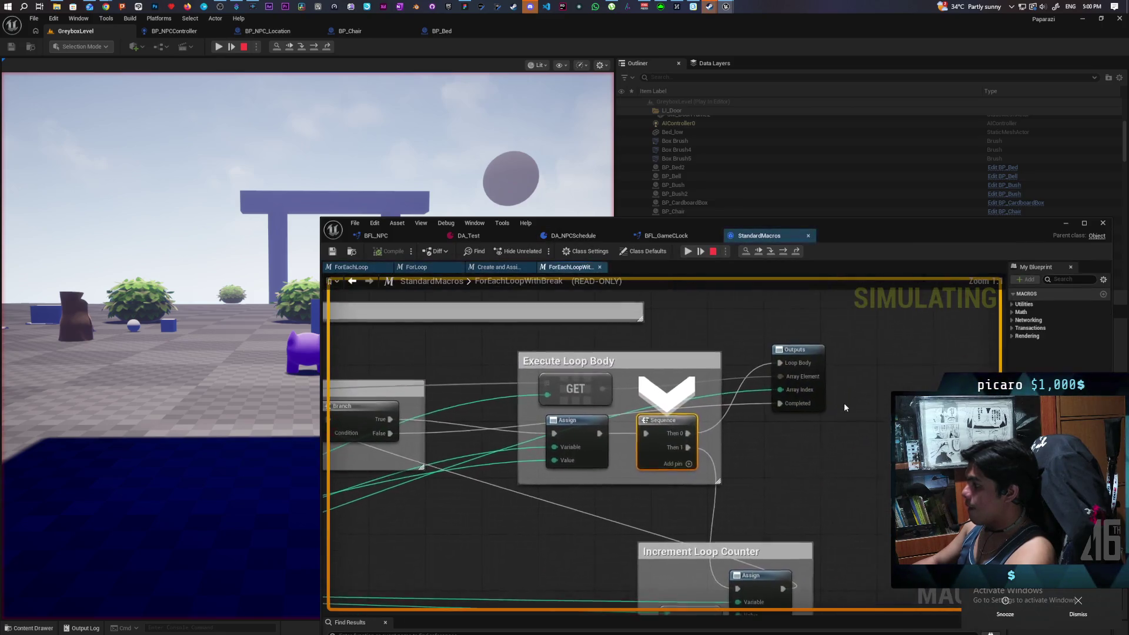
# - Step out of the loop macro to the Branch, advance to SET, then resume to the Branch again
pyautogui.click(782, 251)
pyautogui.click(782, 251)
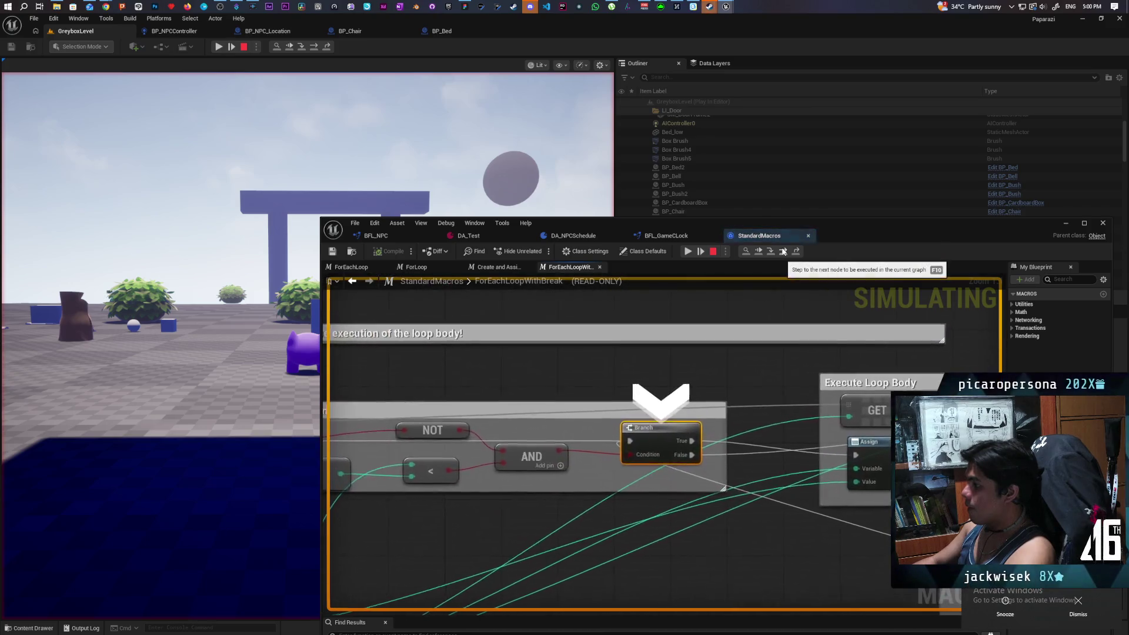
pyautogui.click(783, 251)
pyautogui.click(783, 251)
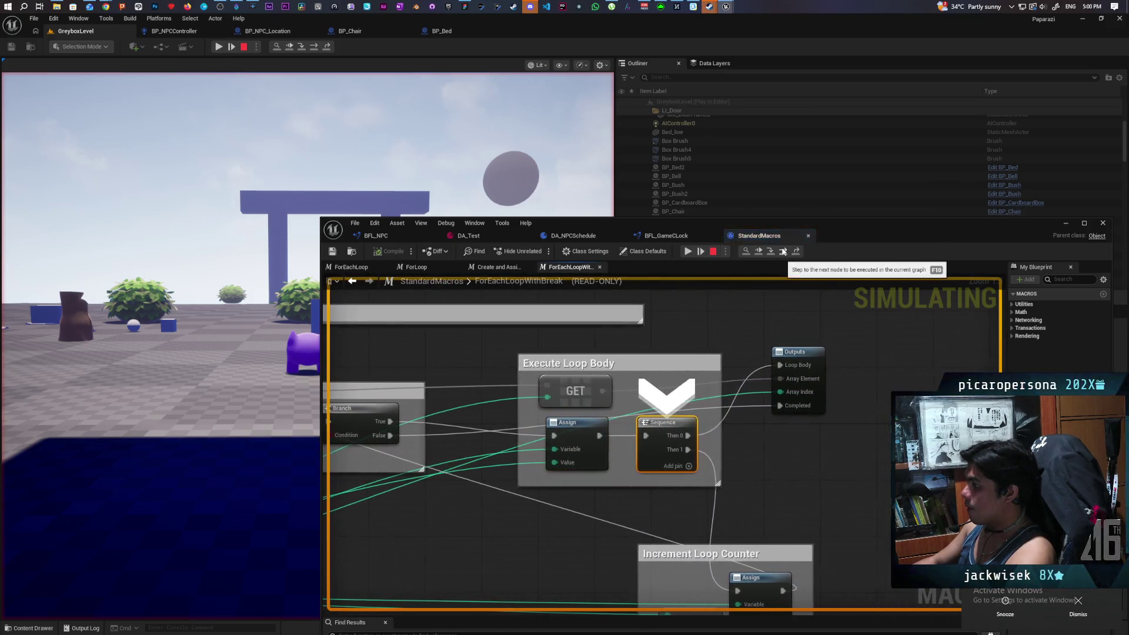
pyautogui.click(782, 252)
pyautogui.click(782, 251)
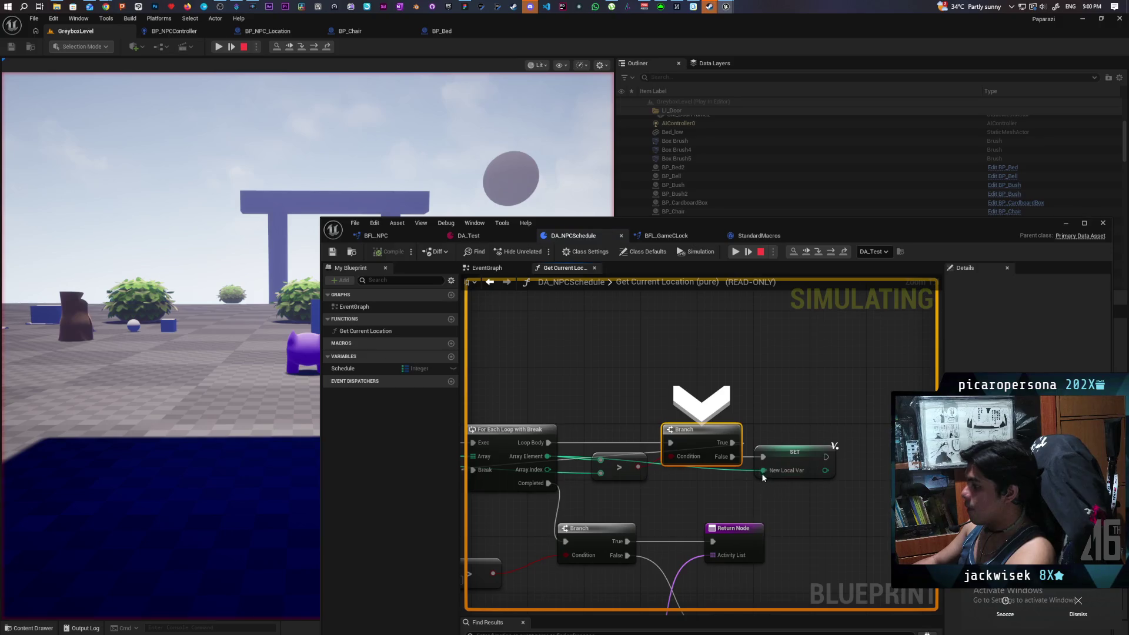
pyautogui.moveTo(762, 471)
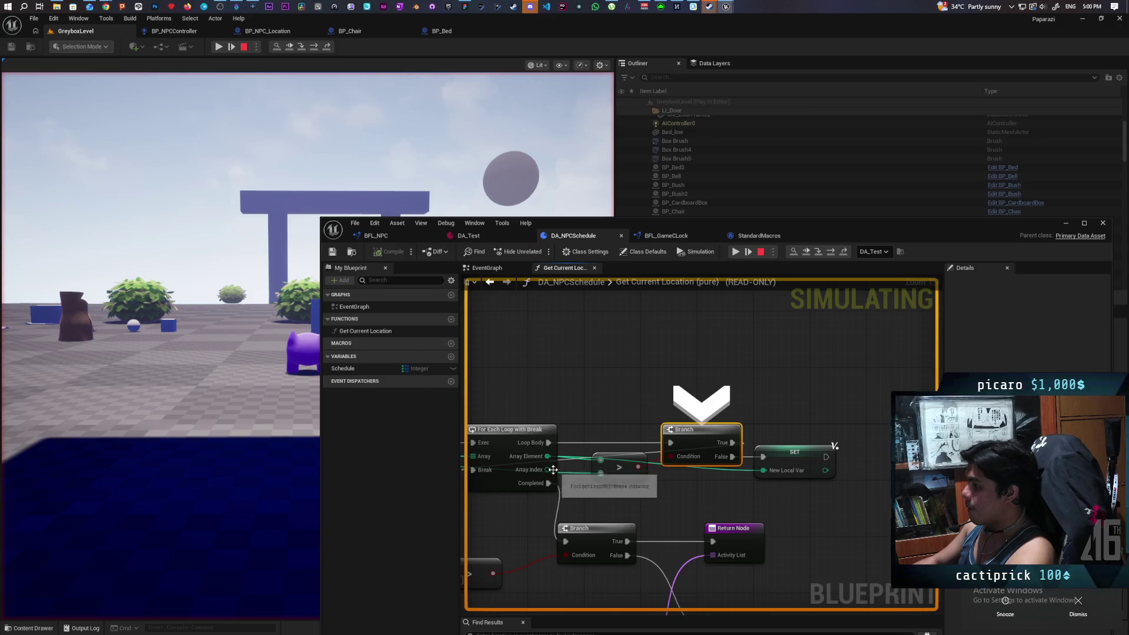
pyautogui.moveTo(580, 477)
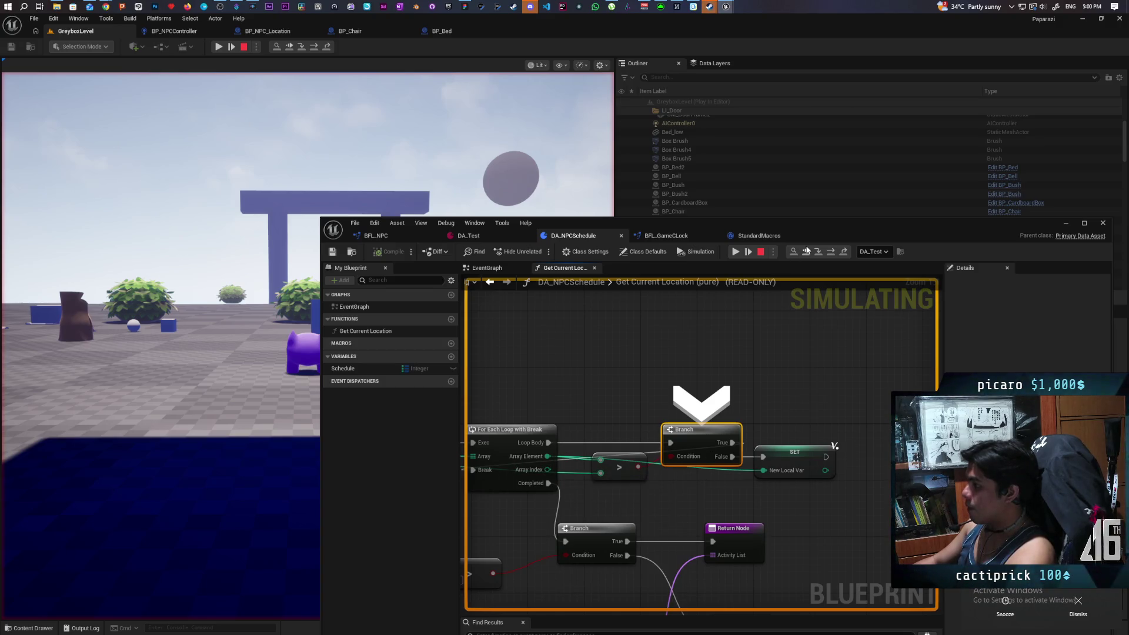
pyautogui.click(806, 251)
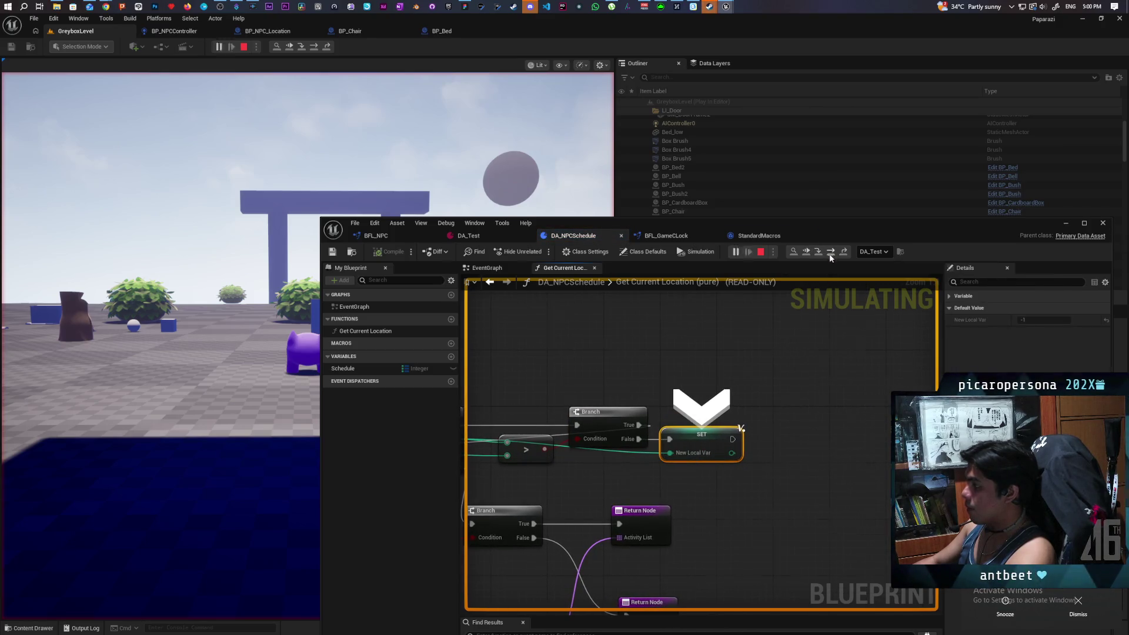
pyautogui.click(804, 252)
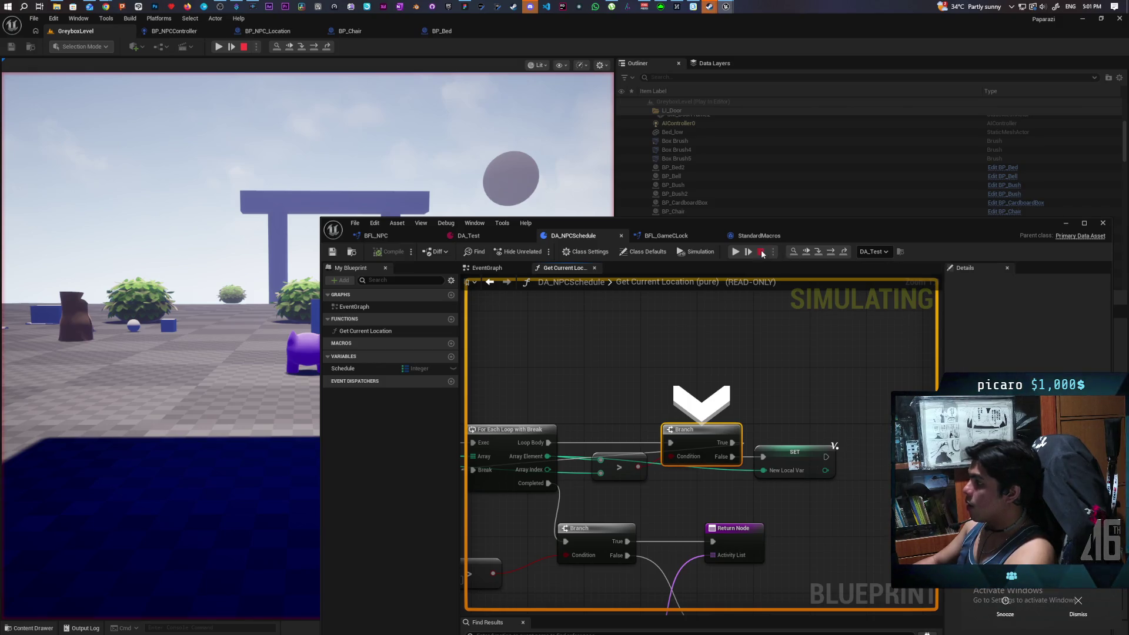
# - Stop the simulation and change DA_Test's third schedule hour from 1 to 13
pyautogui.click(761, 251)
pyautogui.click(667, 236)
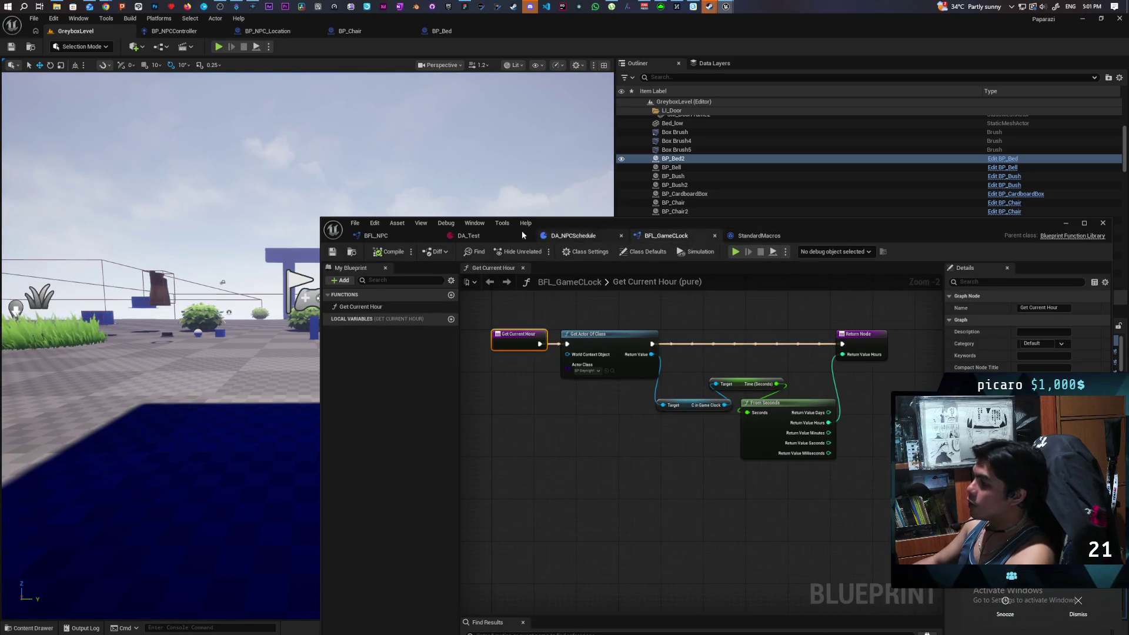
pyautogui.click(521, 233)
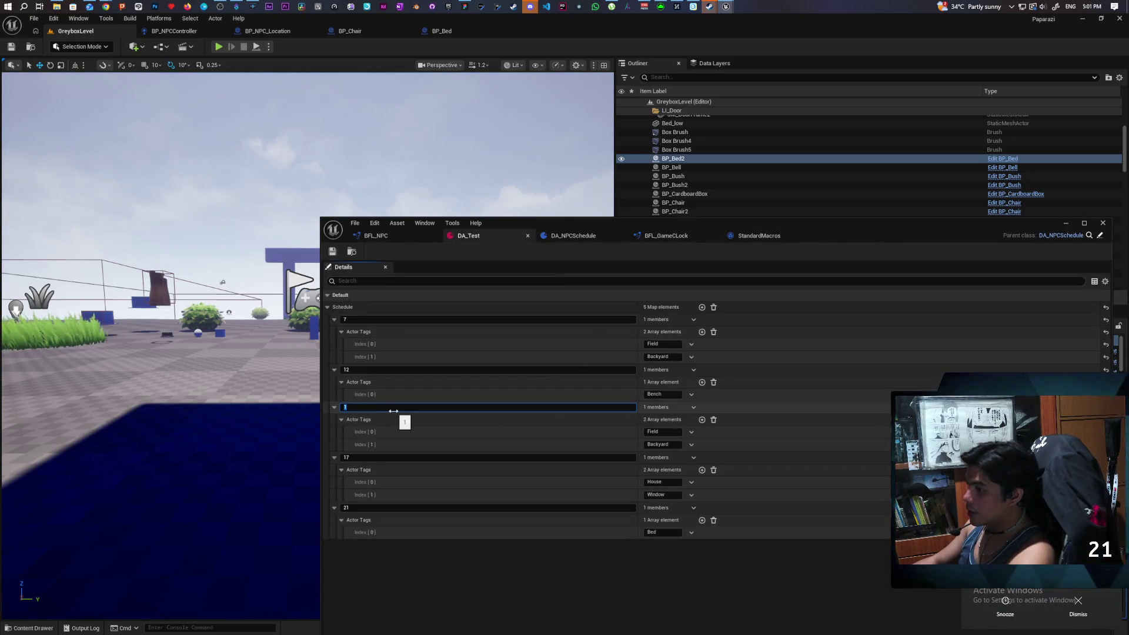
pyautogui.write('13')
pyautogui.press('Return')
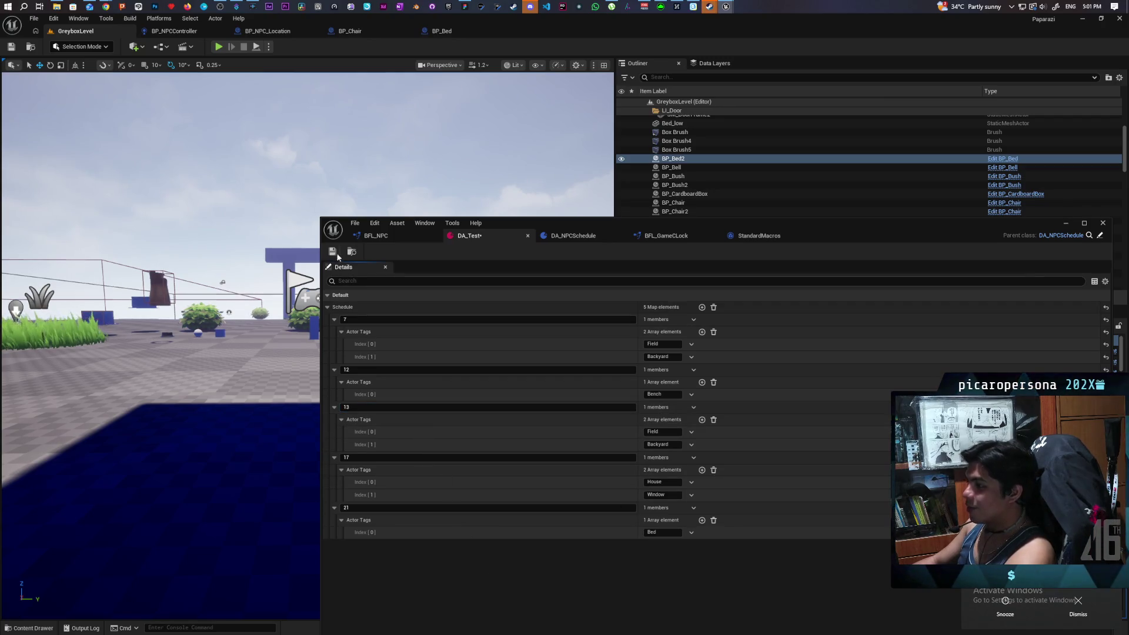
# - Close the StandardMacros graph, return to Get Current Location, and play the level with Alt+P
pyautogui.click(1066, 224)
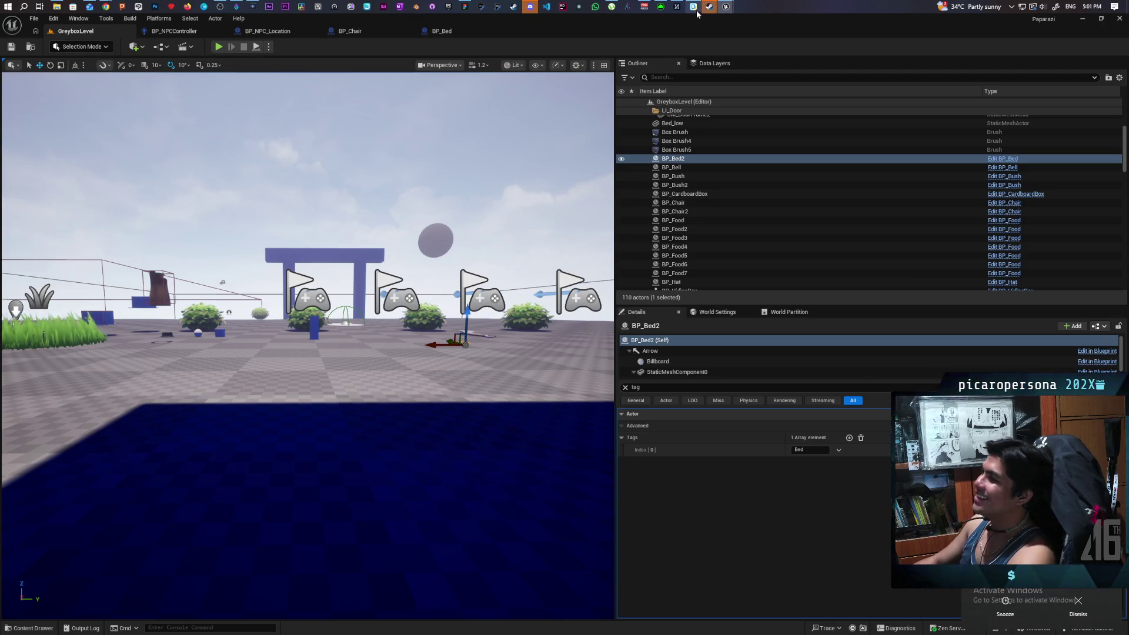
pyautogui.moveTo(724, 6)
pyautogui.click(771, 54)
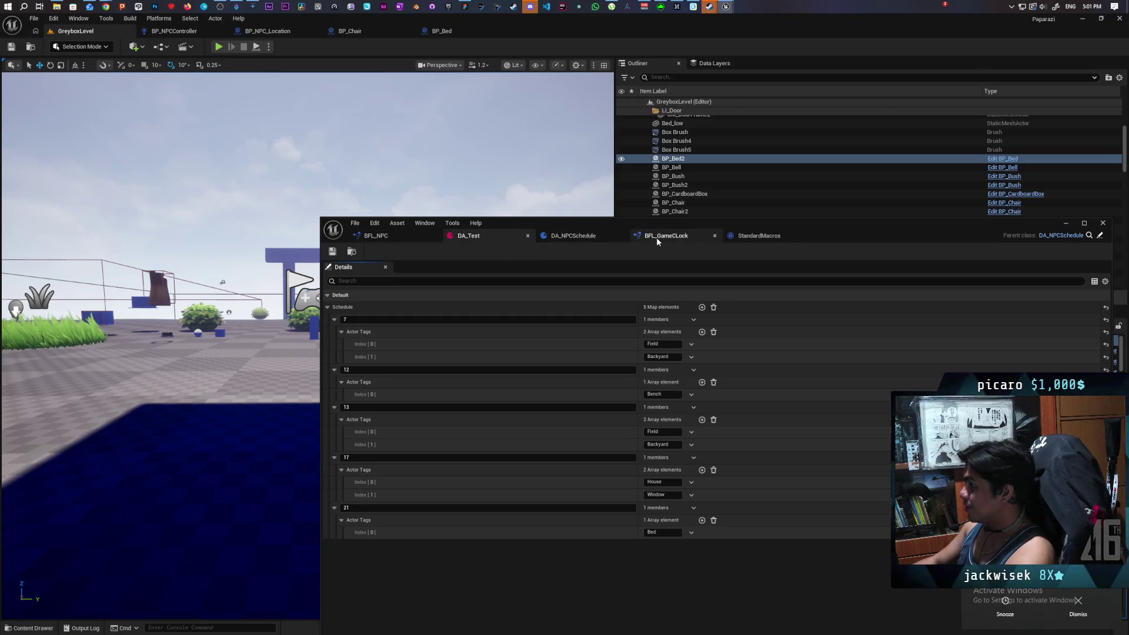
pyautogui.click(760, 239)
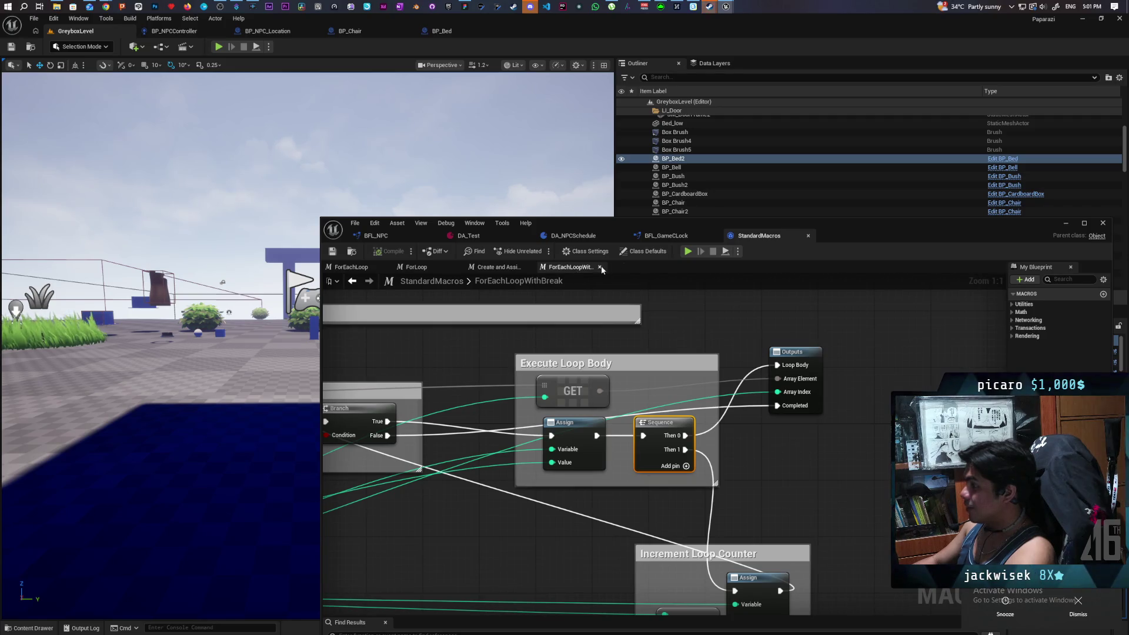
pyautogui.click(809, 236)
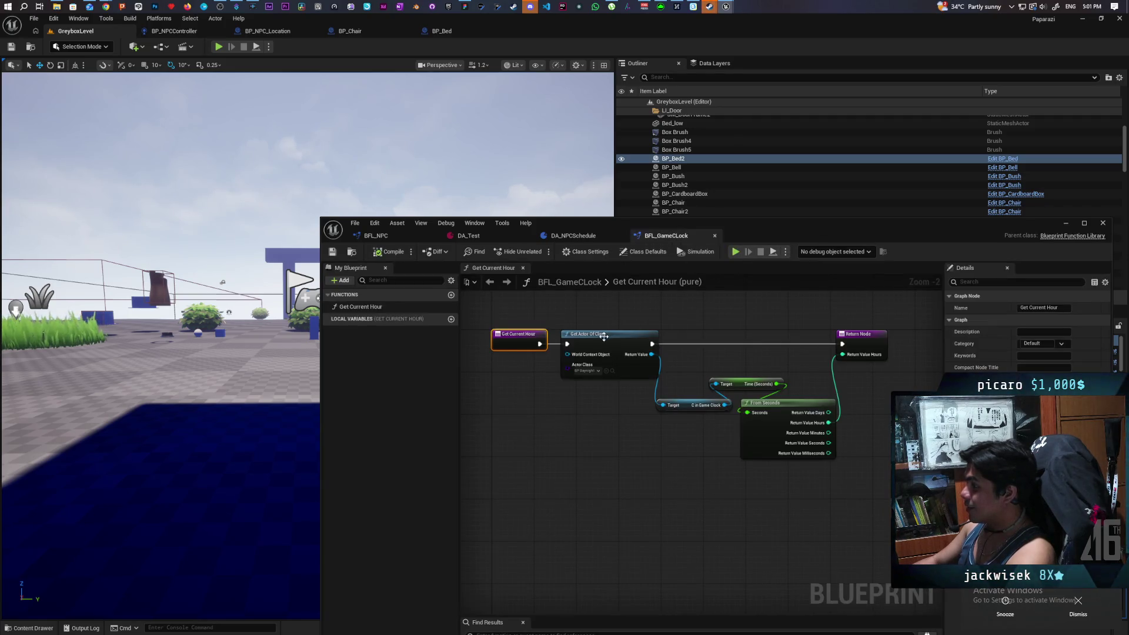
pyautogui.click(576, 236)
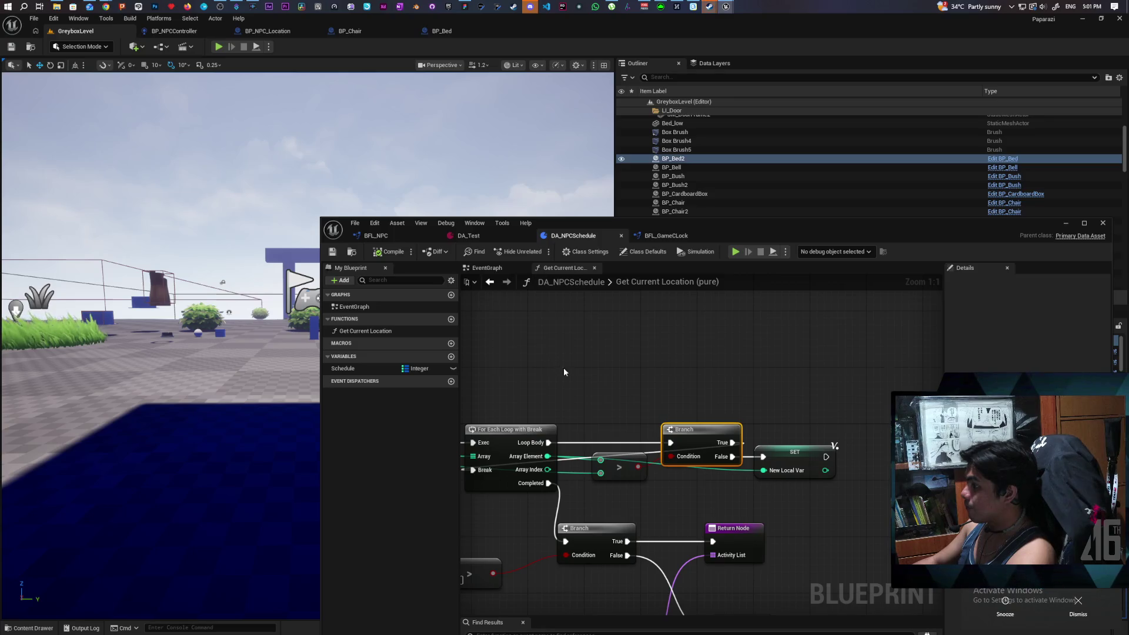
pyautogui.scroll(-2, 563, 368)
pyautogui.click(565, 418)
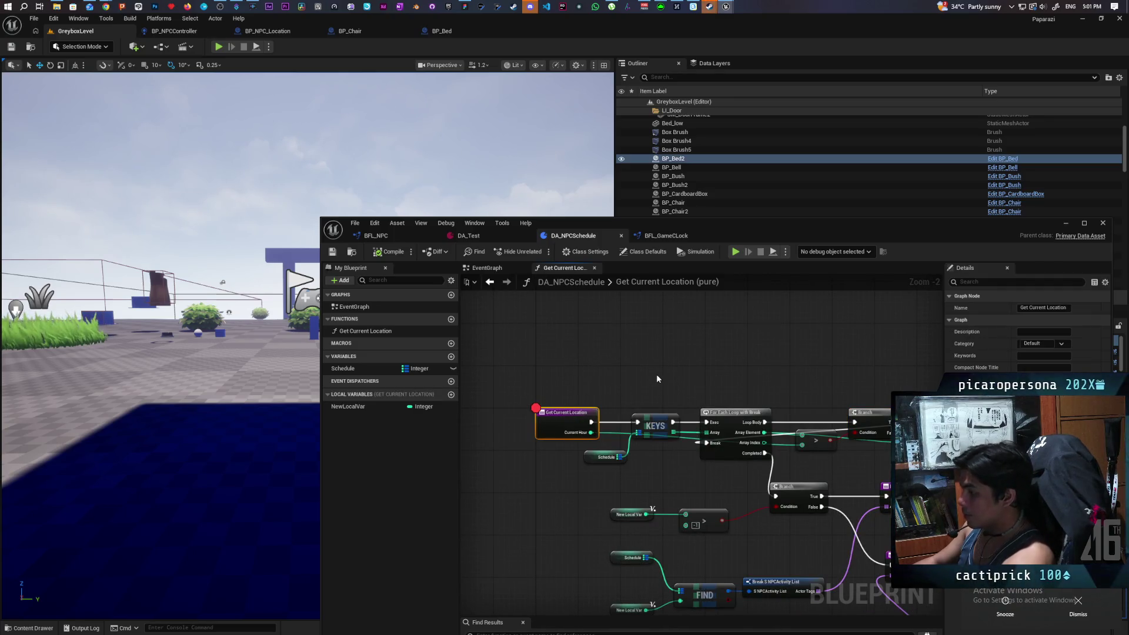
pyautogui.click(1065, 225)
pyautogui.hotkey('alt', 'p')
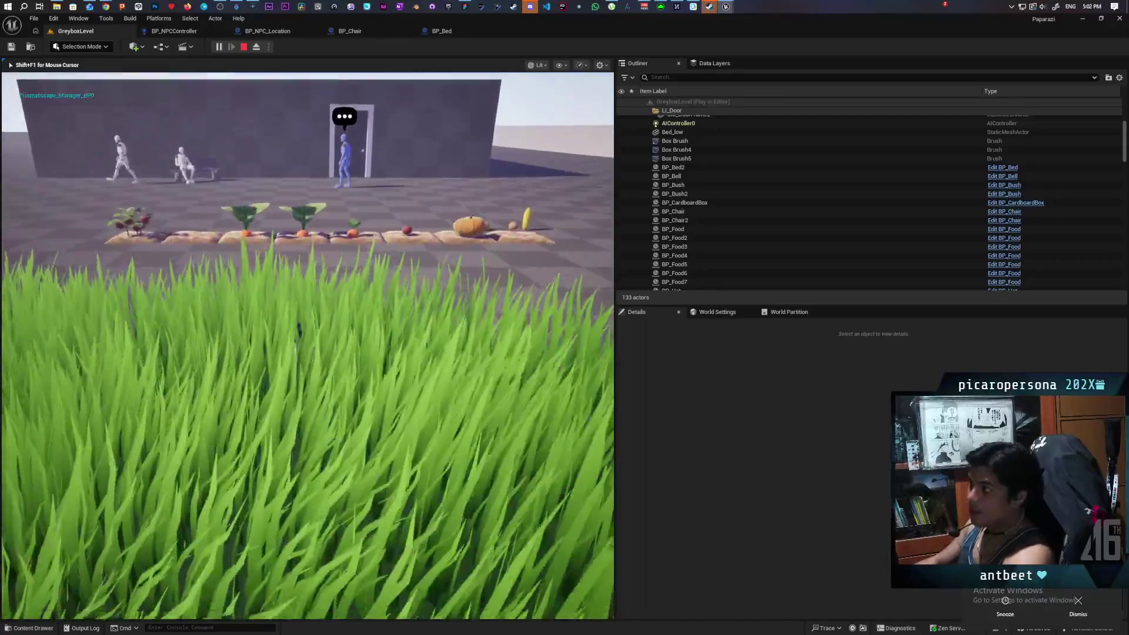
# - Stop the playtest with Esc, revealing three Accessed None errors reading Bed in the Message Log
pyautogui.press('Escape')
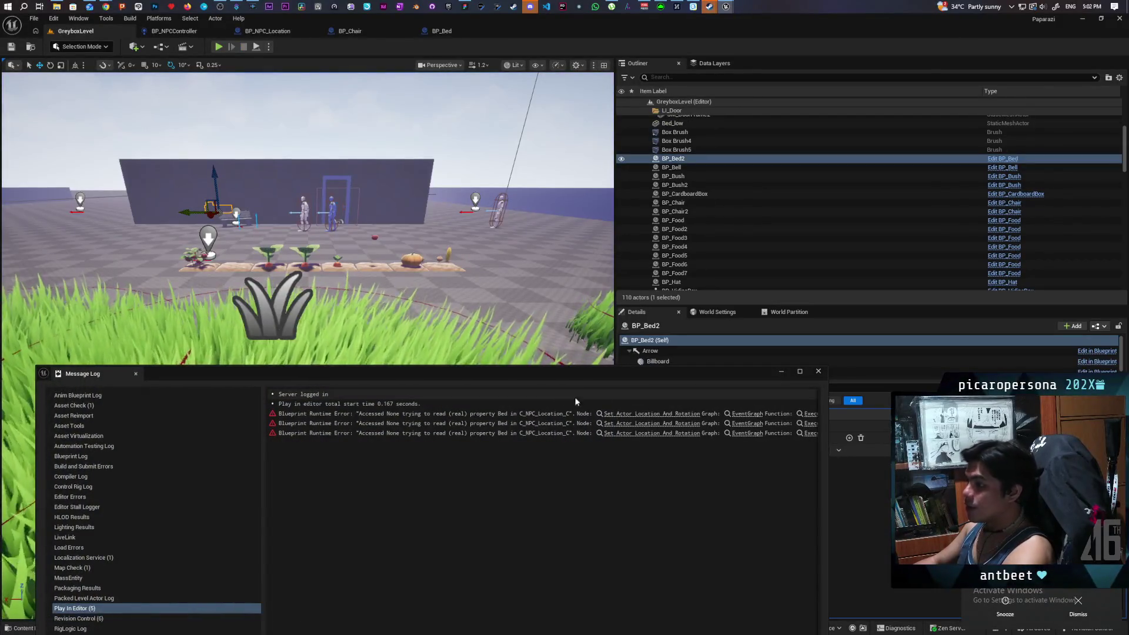
# - Close the message log, inspect BP_NPCController's On Location Arrived node, and return to GreyboxLevel
pyautogui.click(818, 371)
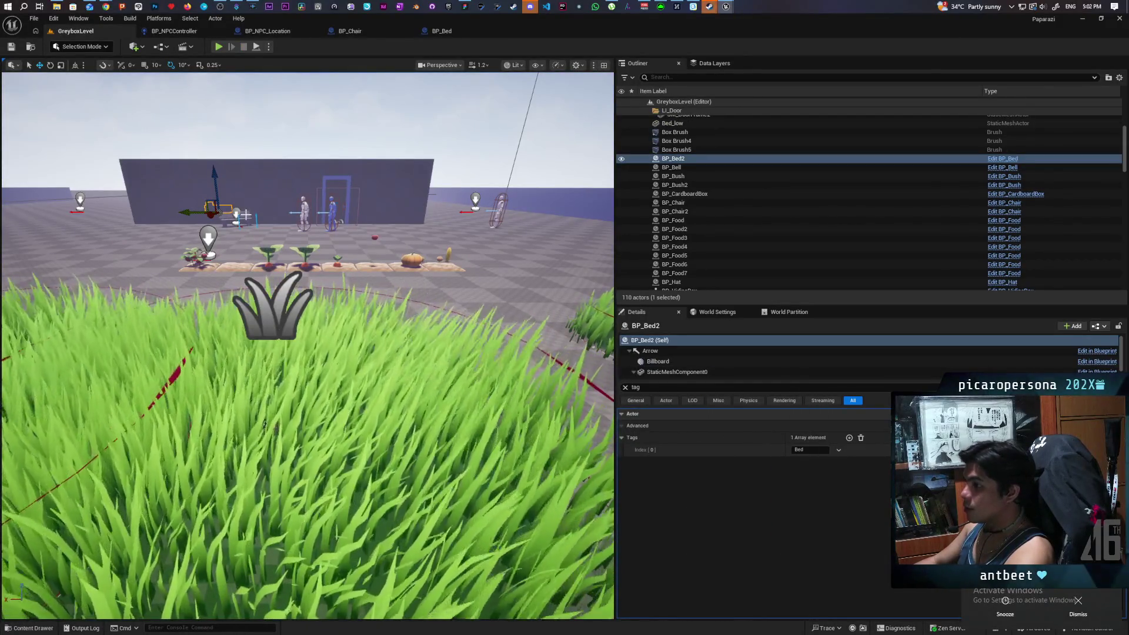
pyautogui.click(442, 30)
pyautogui.click(371, 32)
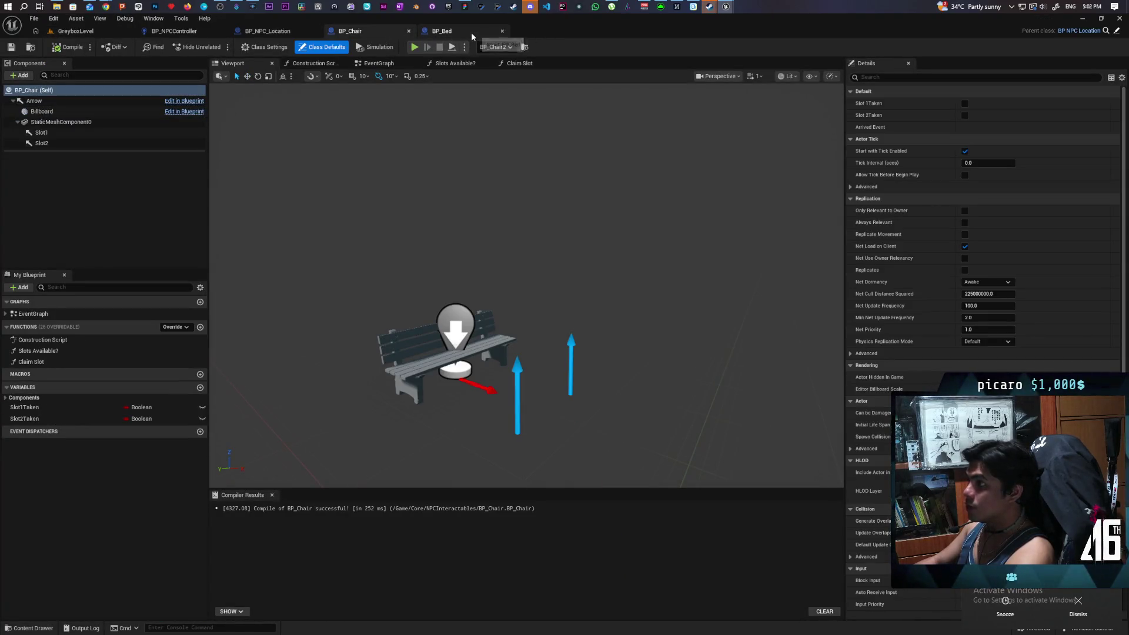
pyautogui.click(187, 32)
pyautogui.scroll(-4, 397, 239)
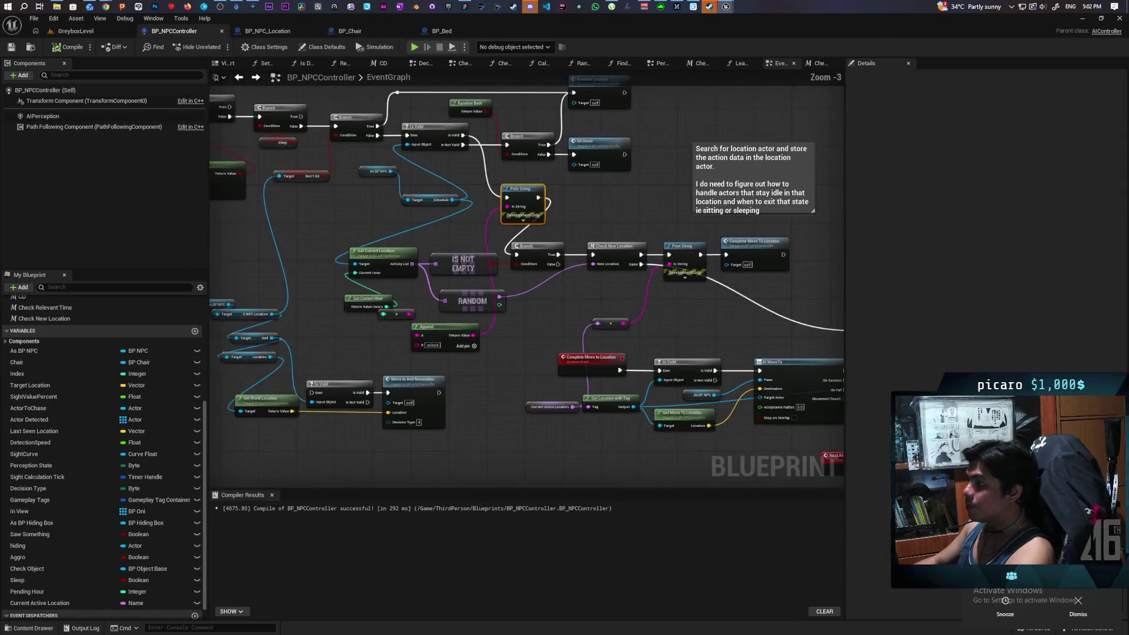
pyautogui.scroll(5, 539, 224)
pyautogui.click(676, 289)
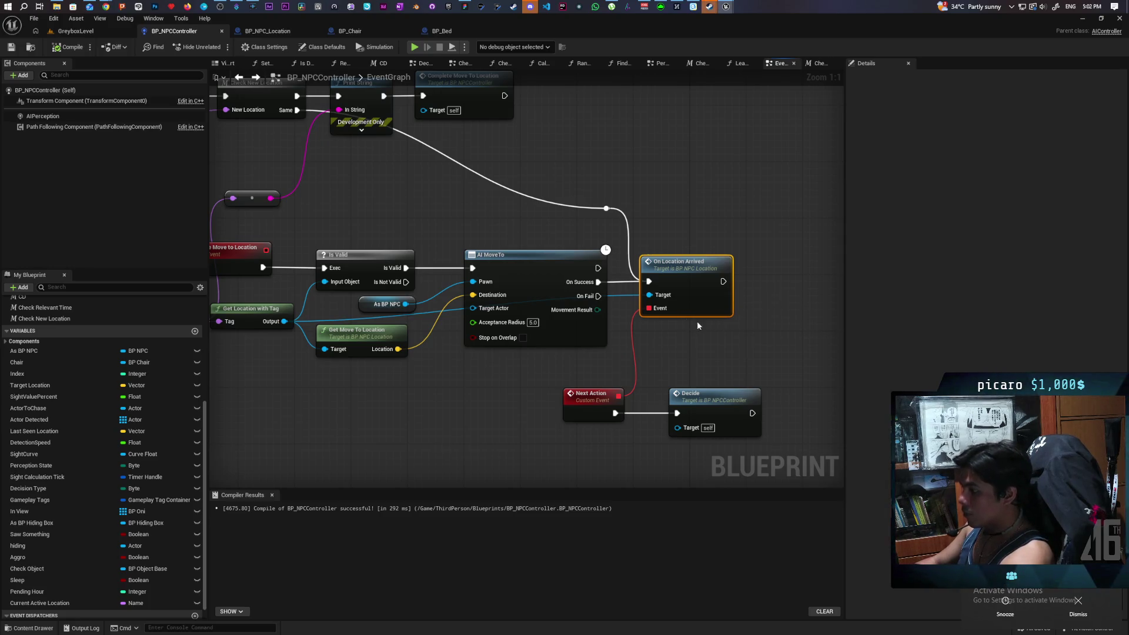
pyautogui.click(66, 34)
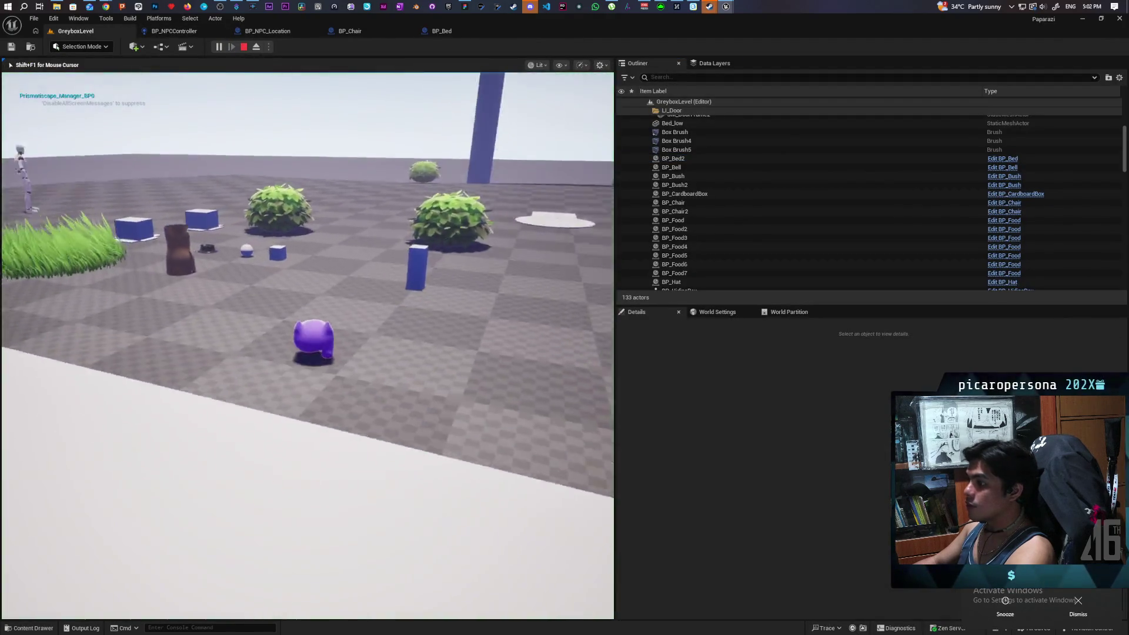
# - Walk the player character toward the bushes with W, then stop the playtest and close the error log
pyautogui.press('w')
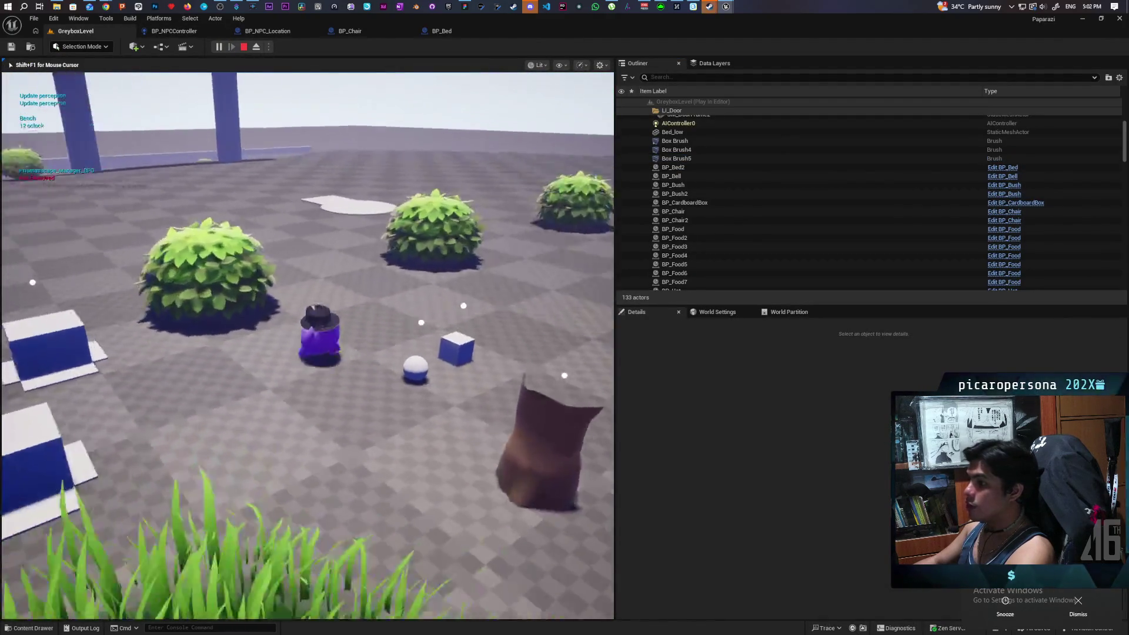
pyautogui.press('w')
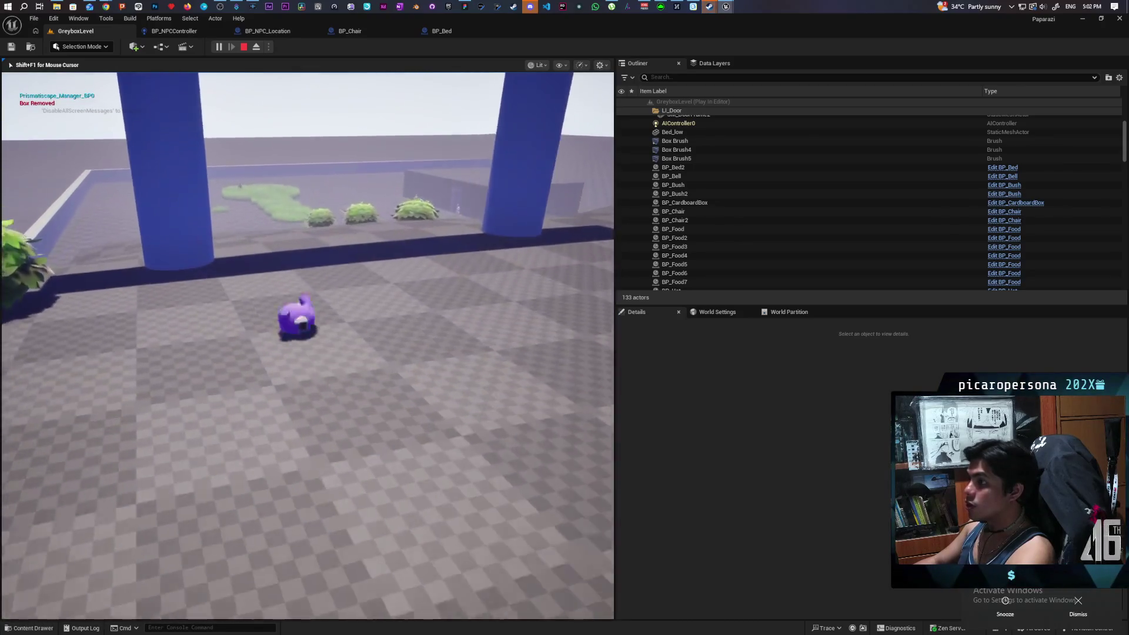
pyautogui.press('w')
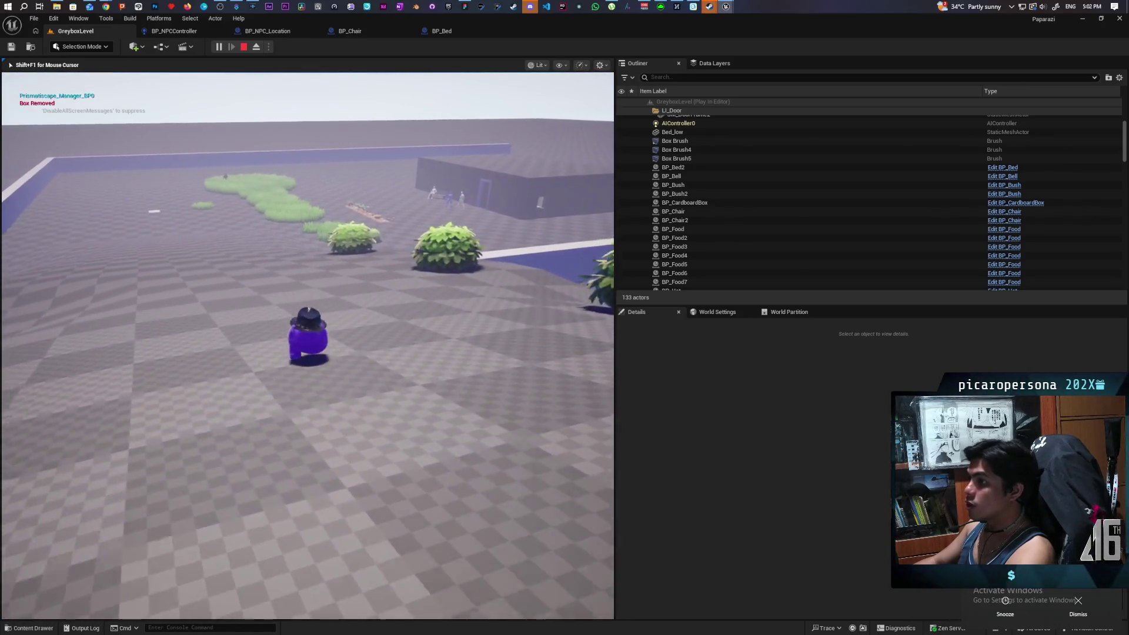
pyautogui.press('w')
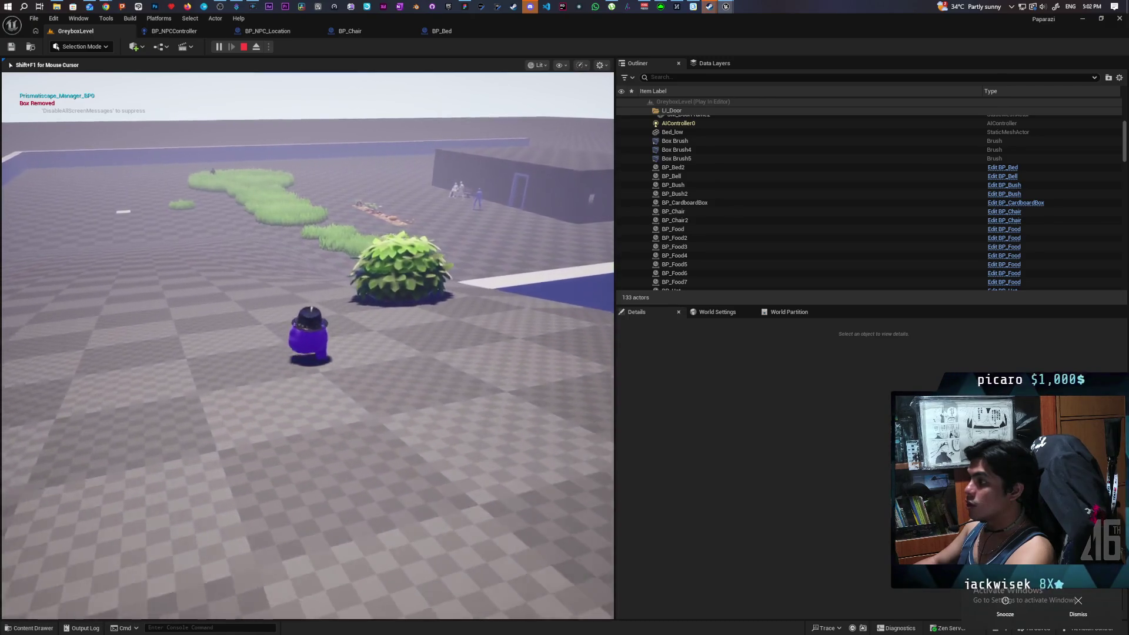
pyautogui.press('Escape')
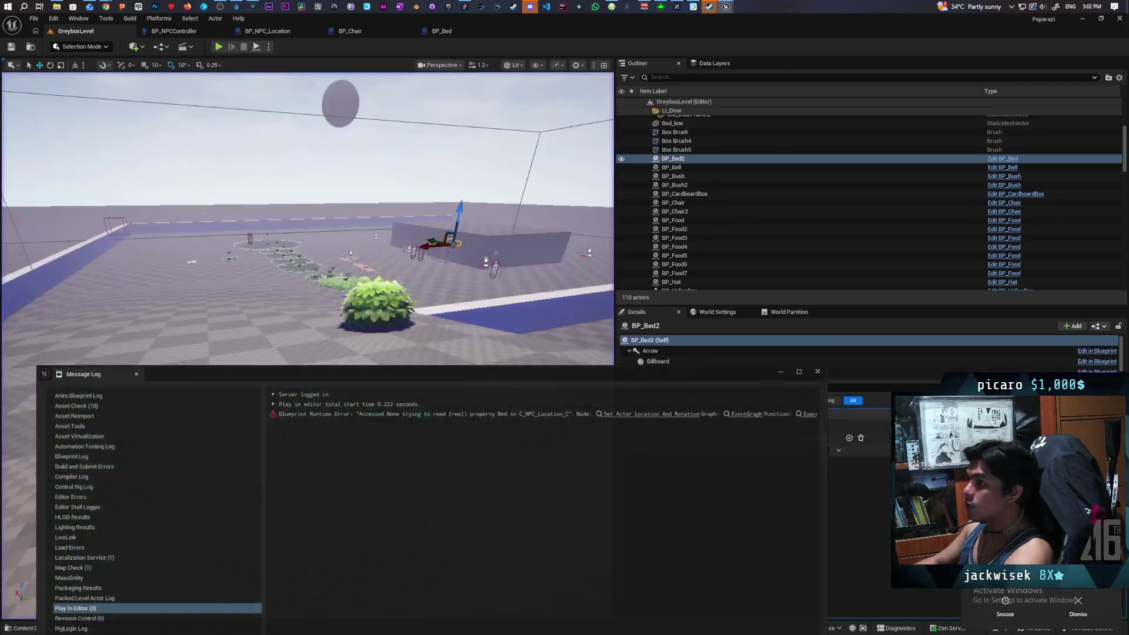
pyautogui.click(818, 371)
# - Open BP_NPCController's EventGraph and center the AI MoveTo and Next Action nodes
pyautogui.click(365, 32)
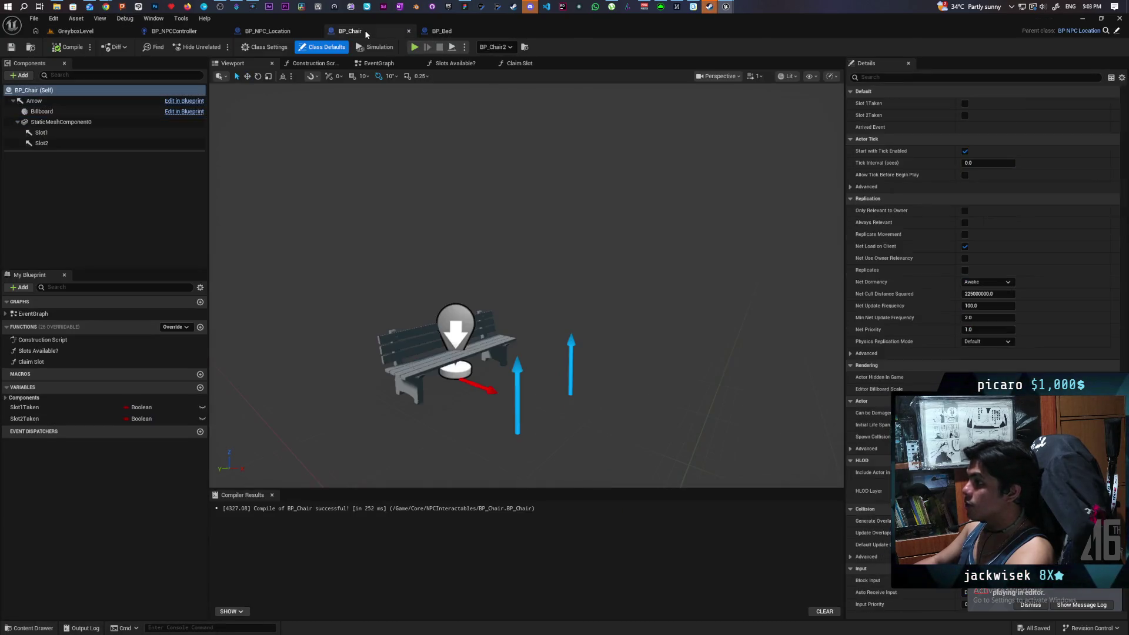
pyautogui.click(270, 33)
pyautogui.click(164, 32)
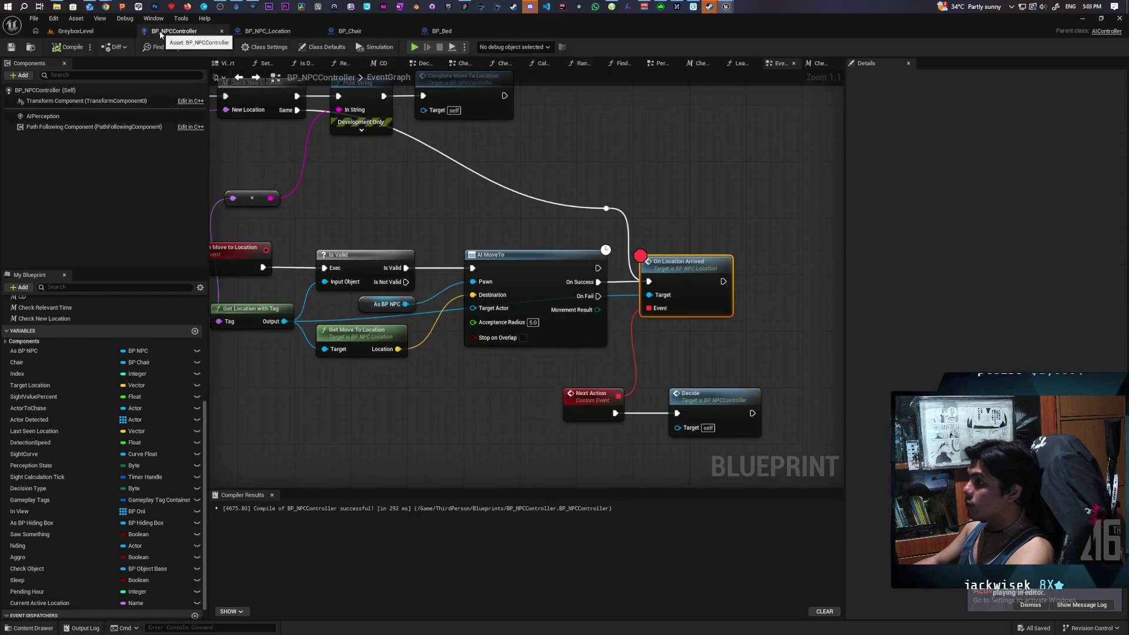
pyautogui.scroll(-3, 442, 161)
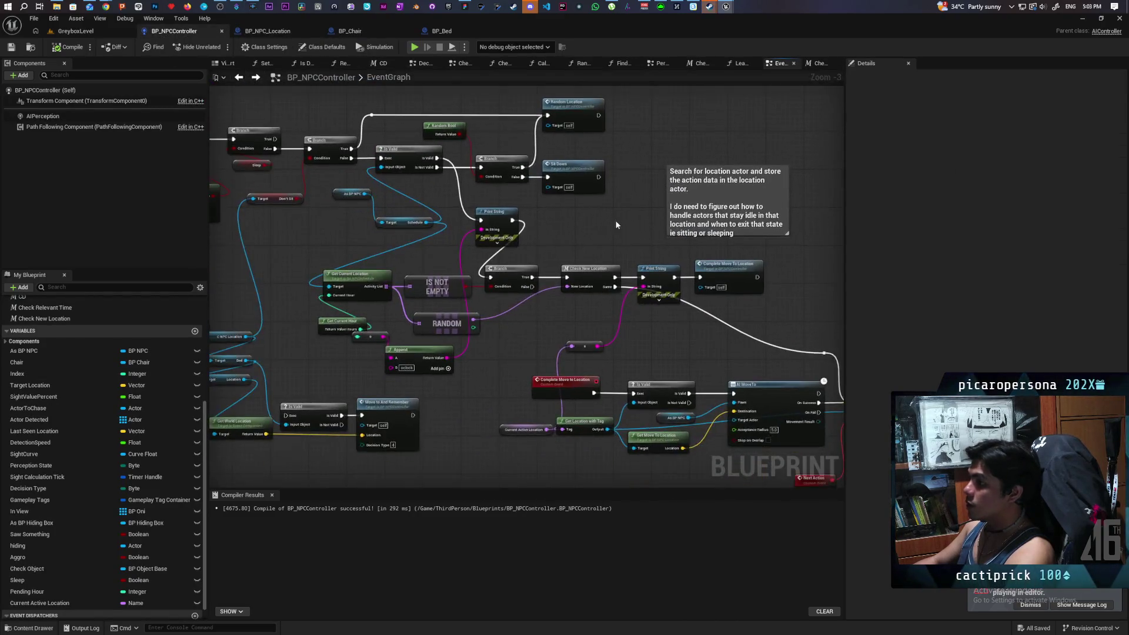
pyautogui.moveTo(760, 237)
pyautogui.mouseDown()
pyautogui.moveTo(685, 138)
pyautogui.moveTo(464, 127)
pyautogui.mouseUp()
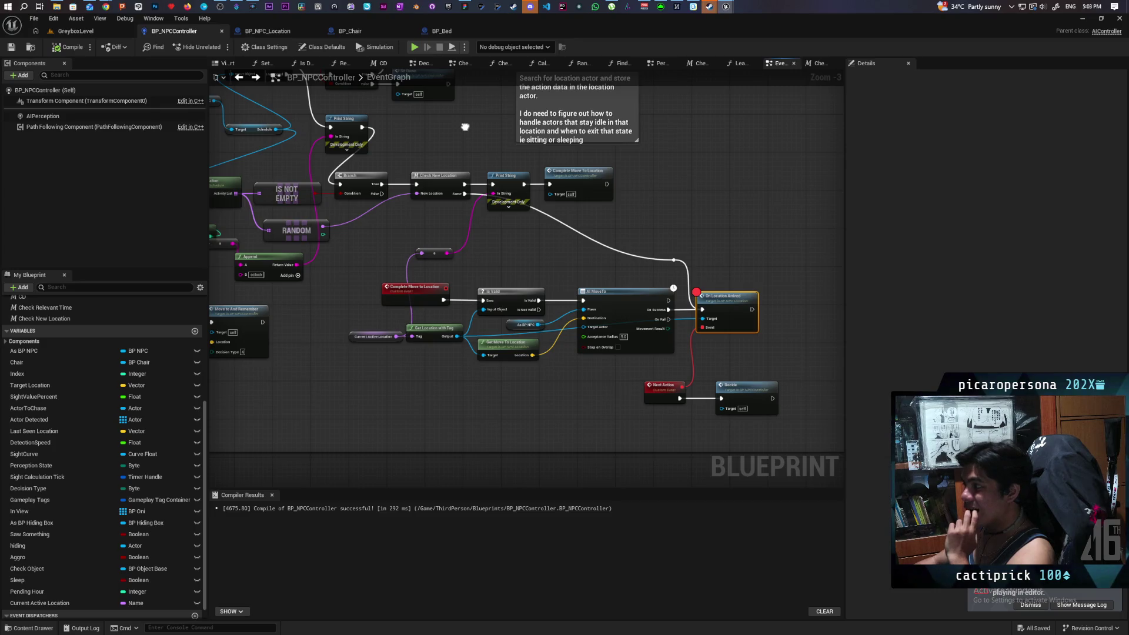
pyautogui.scroll(4, 700, 207)
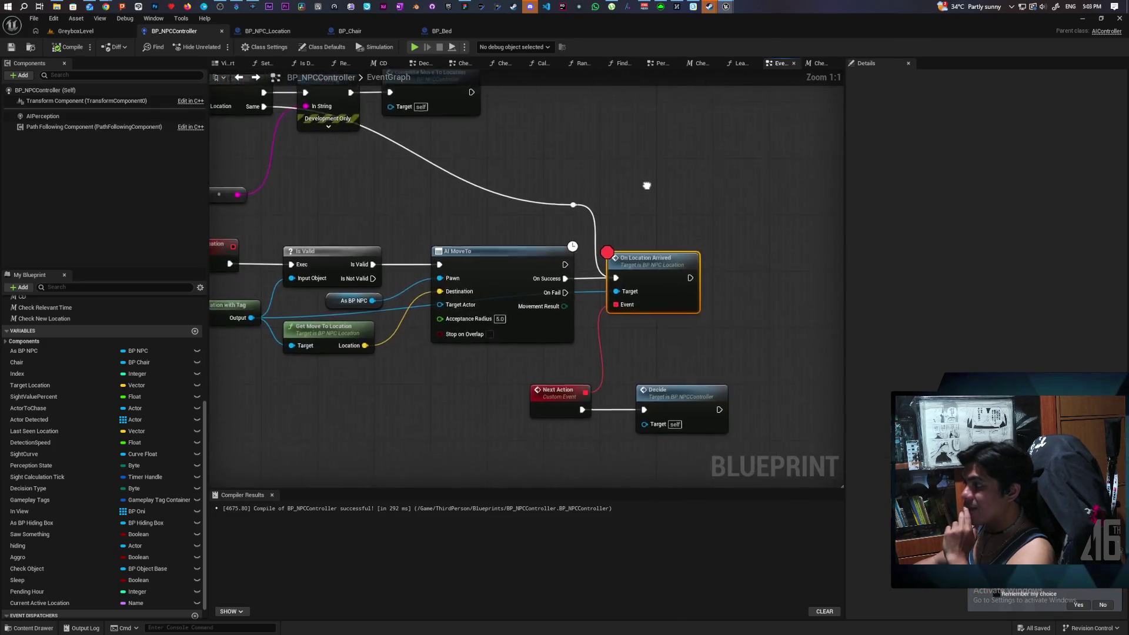
pyautogui.moveTo(646, 185); pyautogui.dragTo(642, 170)
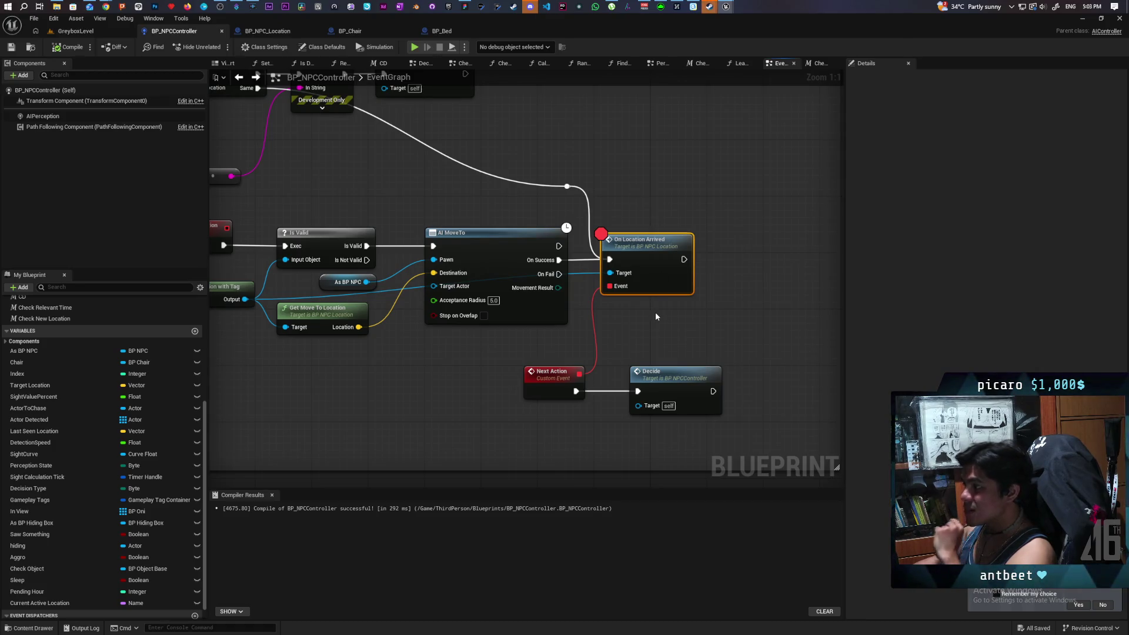
# - Connect AI MoveTo's On Fail to a Print String fed Movement Result via Enum to String
pyautogui.hotkey('ctrl', 'v')
pyautogui.moveTo(559, 274); pyautogui.dragTo(648, 324)
pyautogui.click(640, 323)
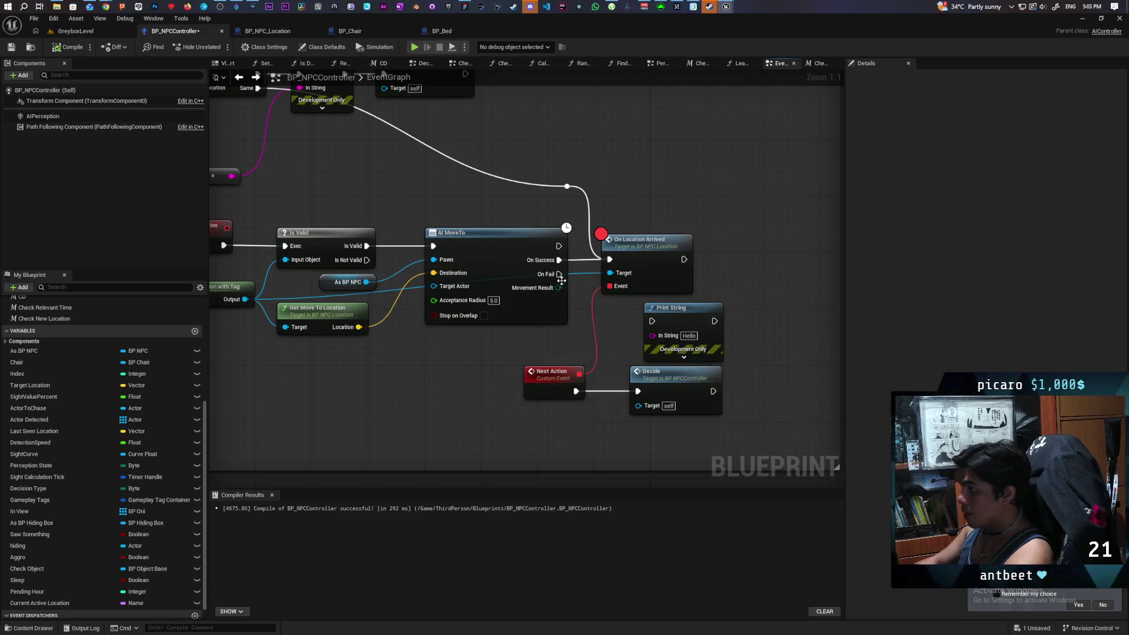
pyautogui.click(652, 323)
pyautogui.moveTo(558, 288); pyautogui.dragTo(652, 335)
pyautogui.moveTo(592, 273); pyautogui.dragTo(594, 347)
pyautogui.moveTo(664, 342)
pyautogui.mouseDown()
pyautogui.moveTo(745, 343)
pyautogui.moveTo(670, 292)
pyautogui.mouseUp()
# - Set the Print String text colour to red and its duration to 100 seconds
pyautogui.click(694, 318)
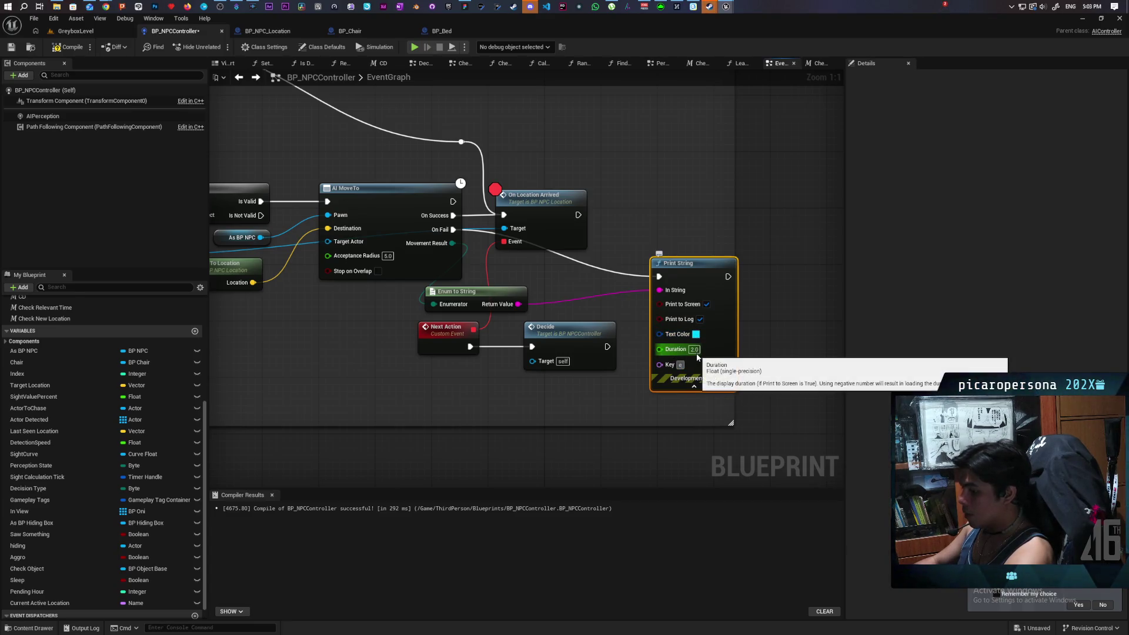
pyautogui.click(692, 349)
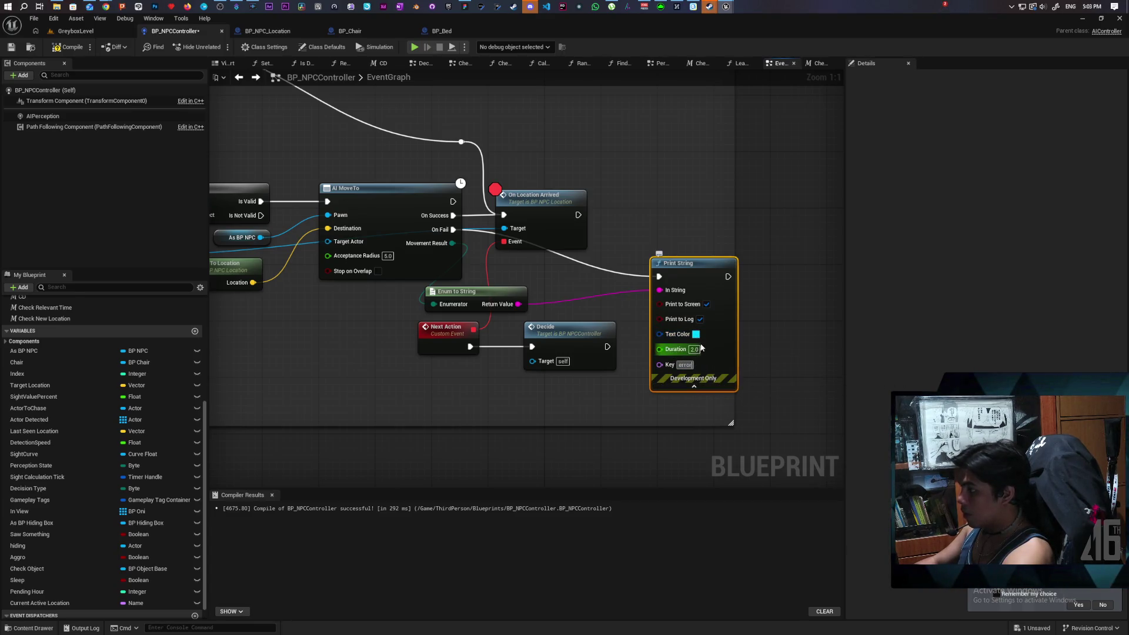
pyautogui.click(695, 334)
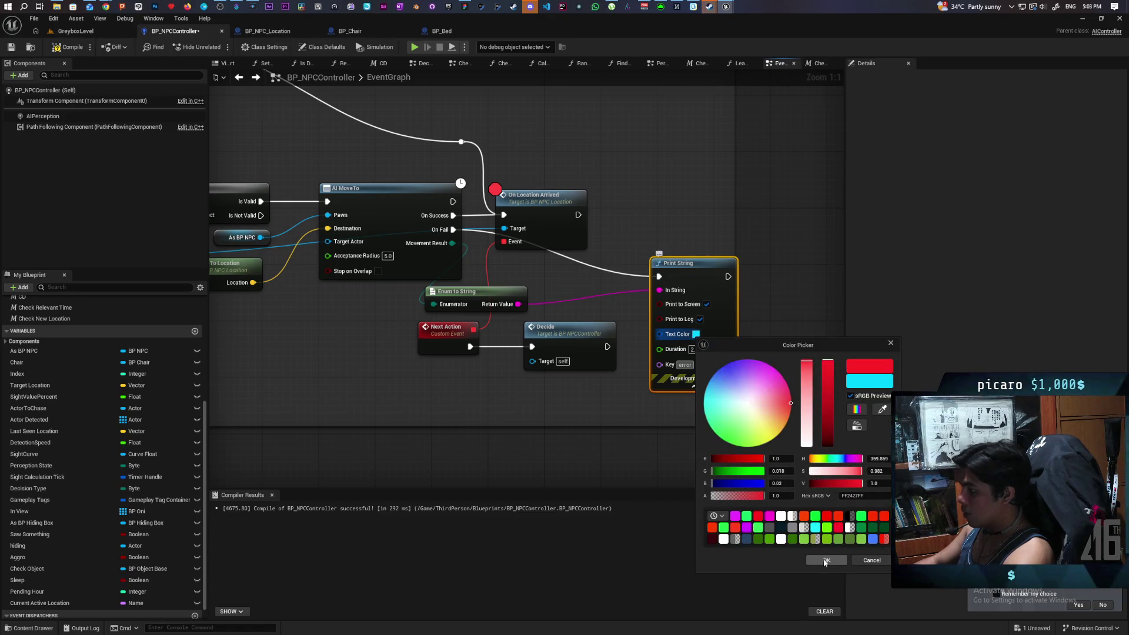
pyautogui.click(825, 561)
pyautogui.click(694, 387)
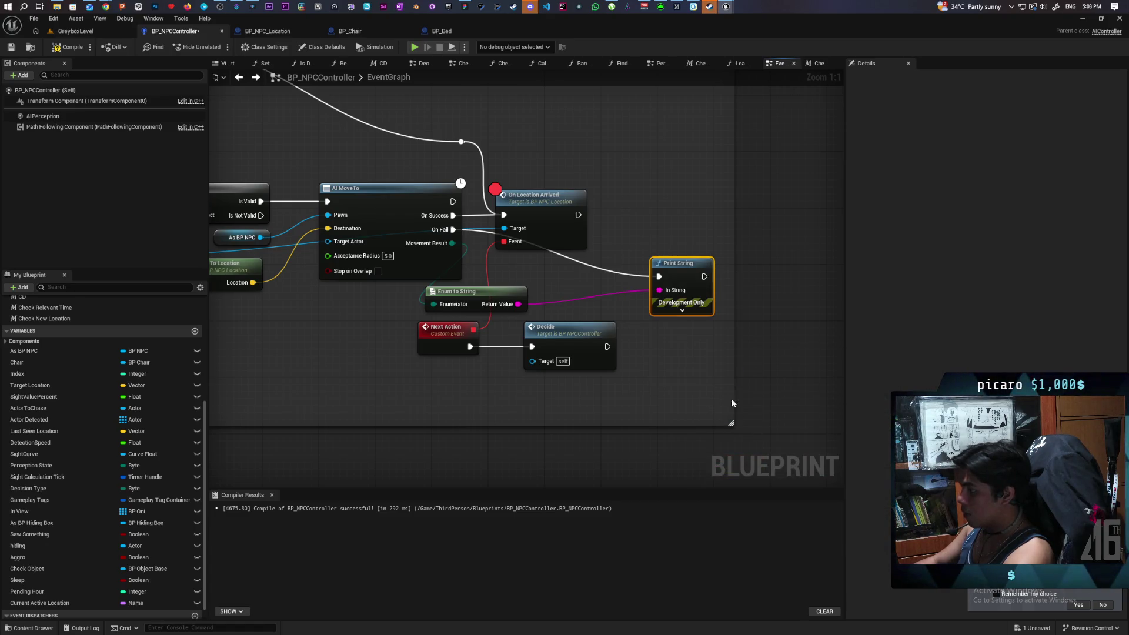
pyautogui.click(695, 313)
pyautogui.write('10')
pyautogui.press('Return')
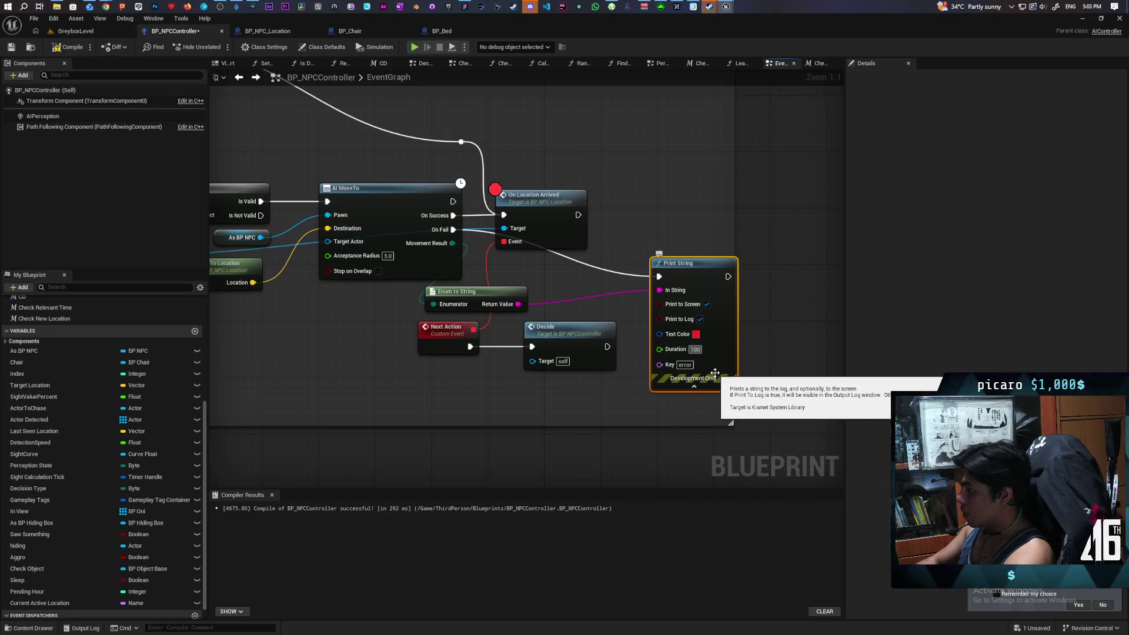
pyautogui.click(623, 170)
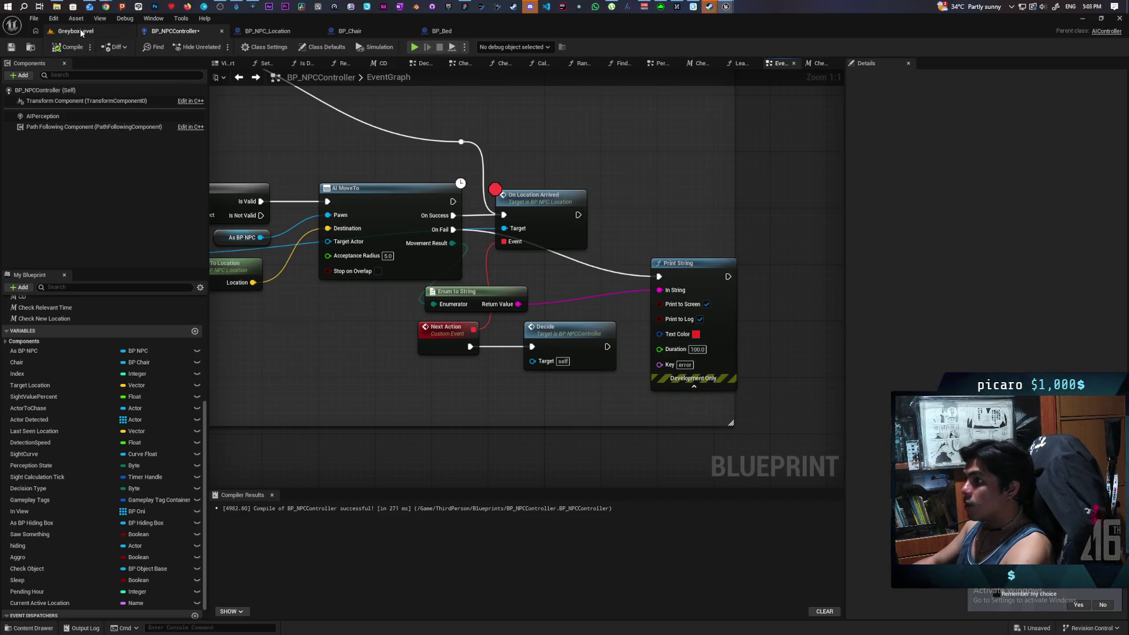
pyautogui.click(75, 31)
# - Play GreyboxLevel, walk the character past the hat and purple NPC, then stop the session
pyautogui.click(218, 50)
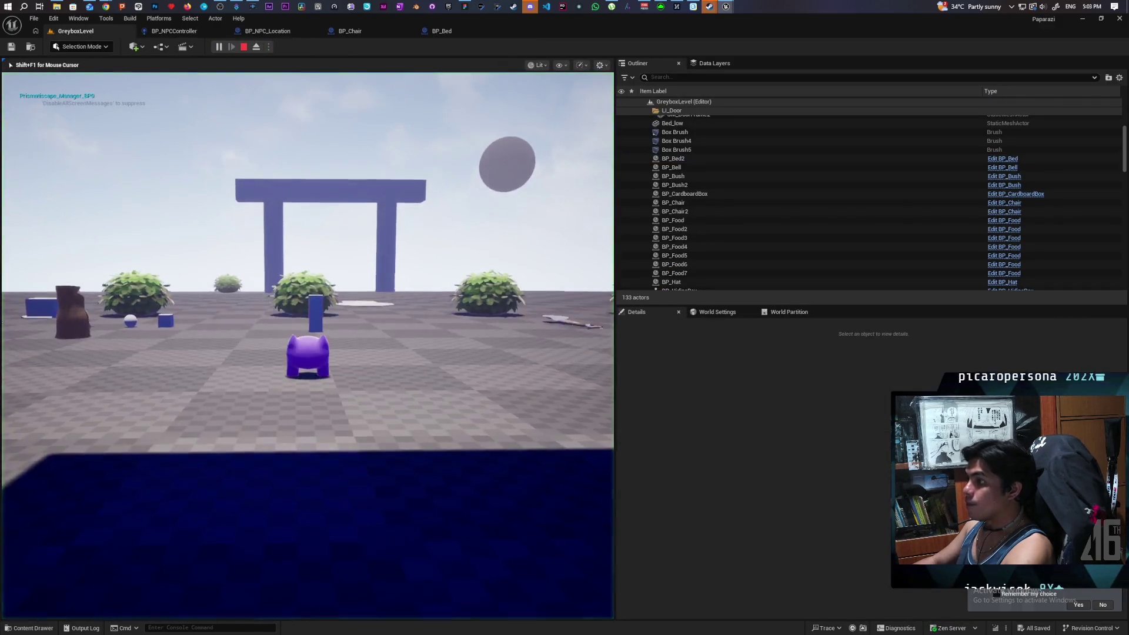
pyautogui.press('w')
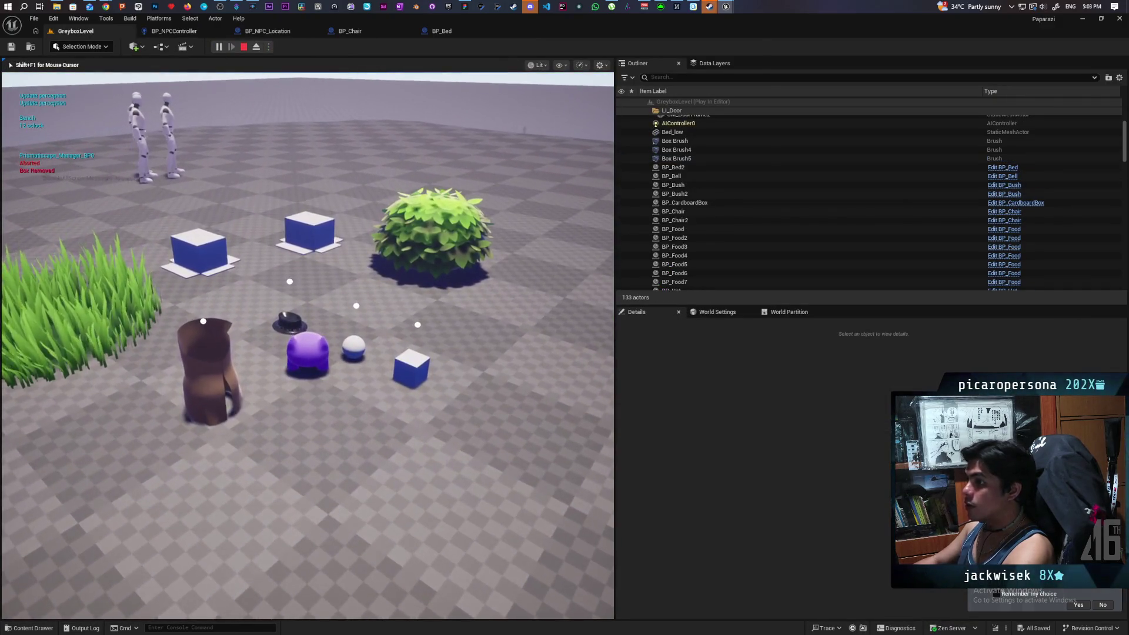
pyautogui.press('w')
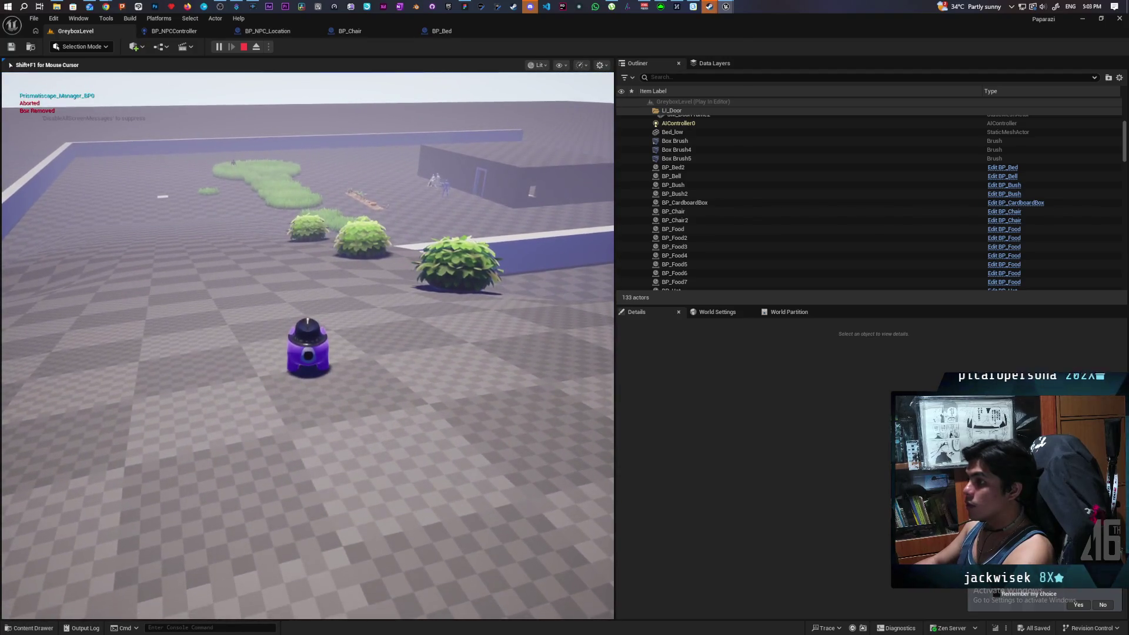
pyautogui.press('w')
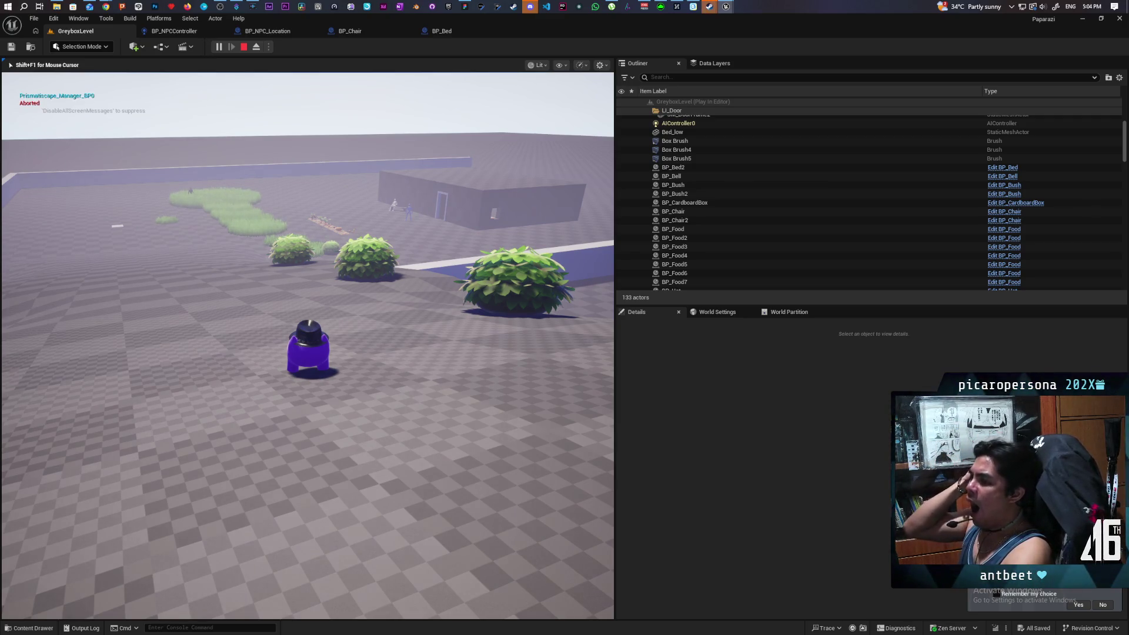
pyautogui.press('Escape')
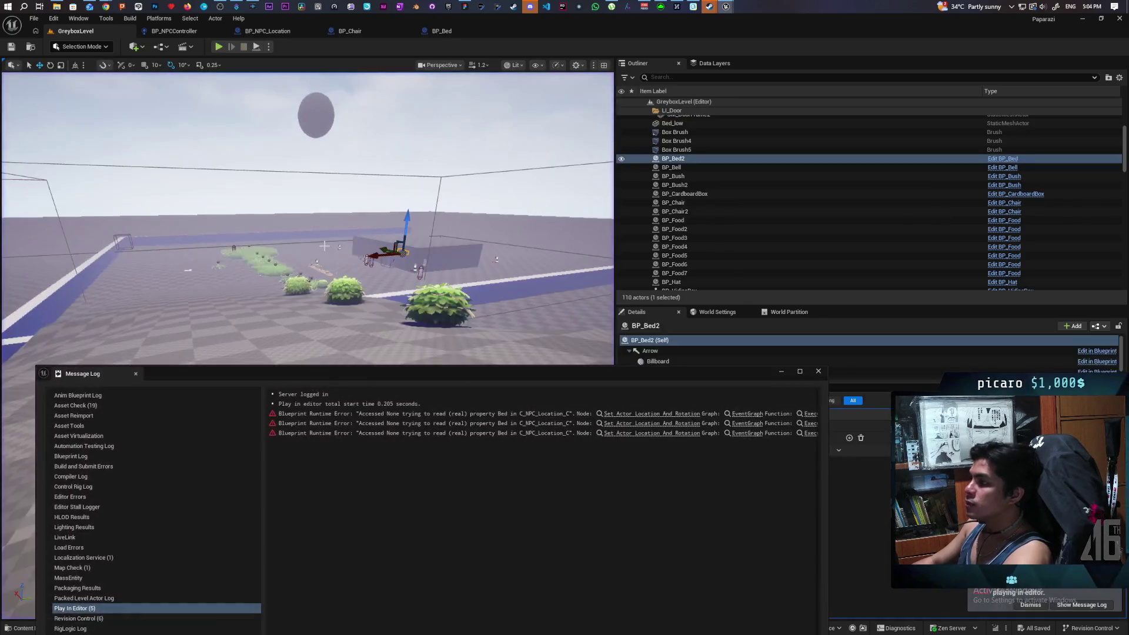
# - Close the error log, glance at BP_Bed, then bring BP_NPCController's Is Valid branch into view
pyautogui.click(818, 372)
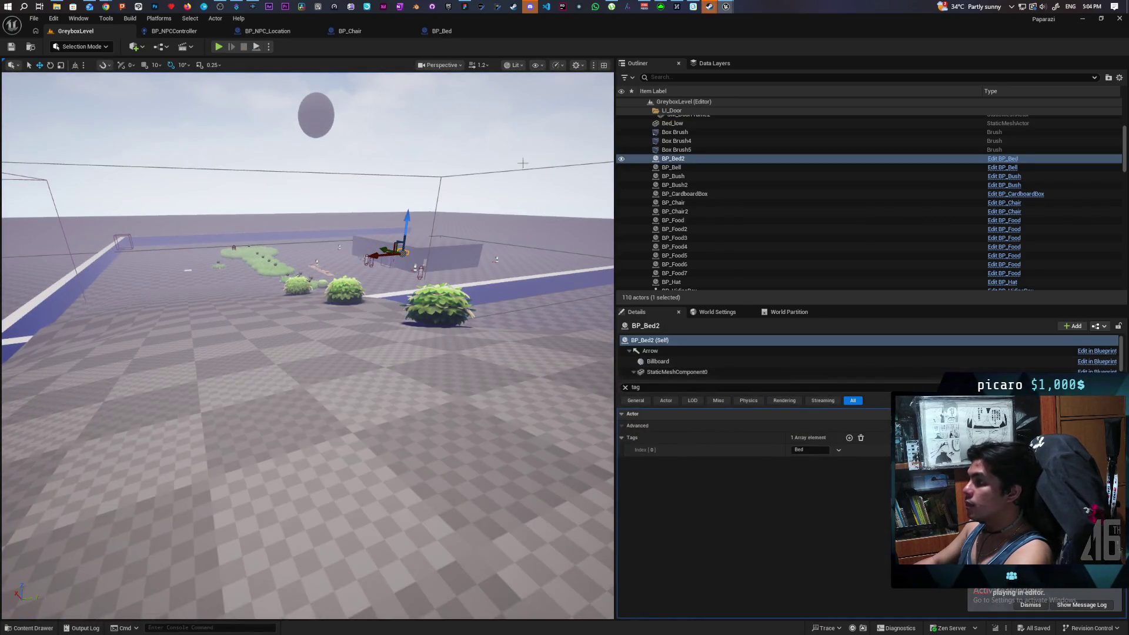
pyautogui.click(445, 34)
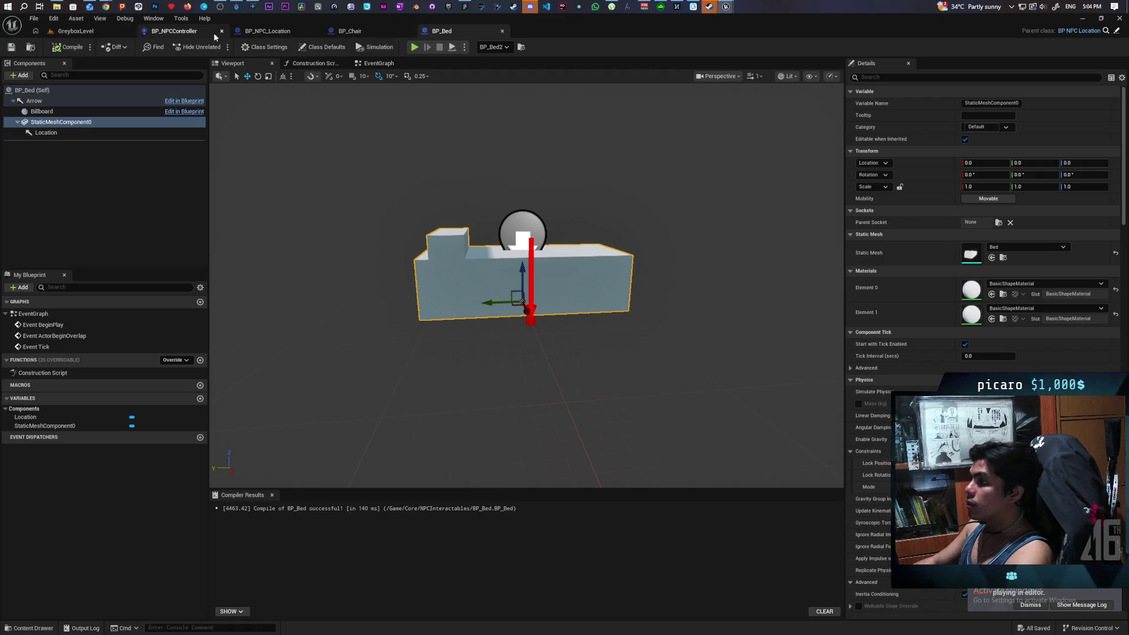
pyautogui.click(186, 34)
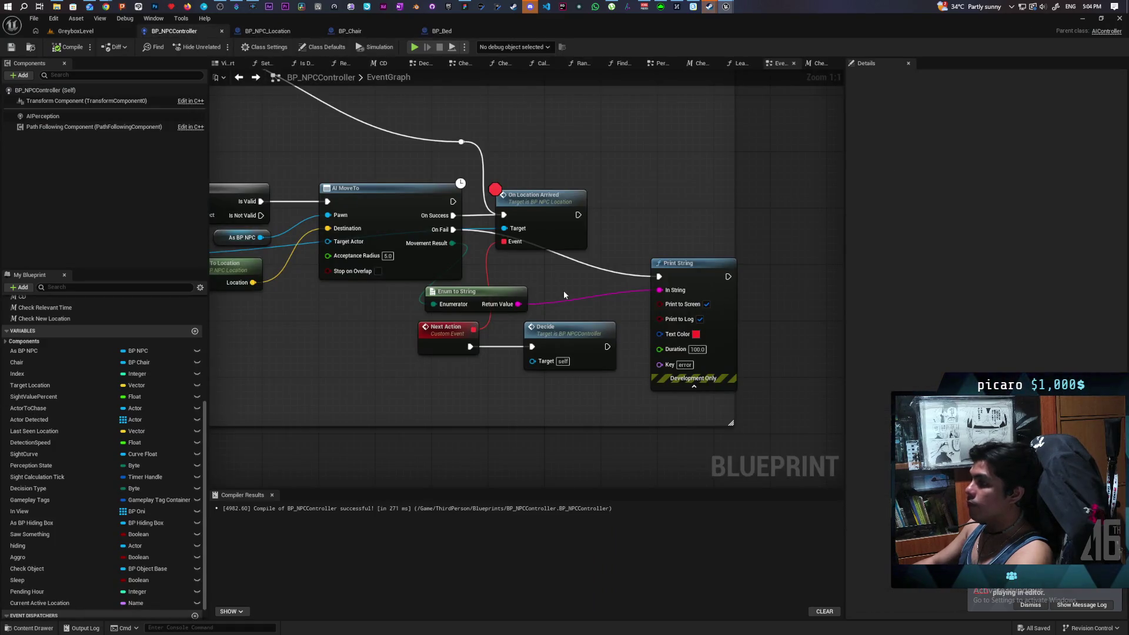
pyautogui.scroll(-3, 564, 291)
pyautogui.moveTo(616, 301)
pyautogui.mouseDown()
pyautogui.moveTo(661, 333)
pyautogui.moveTo(602, 364)
pyautogui.mouseUp()
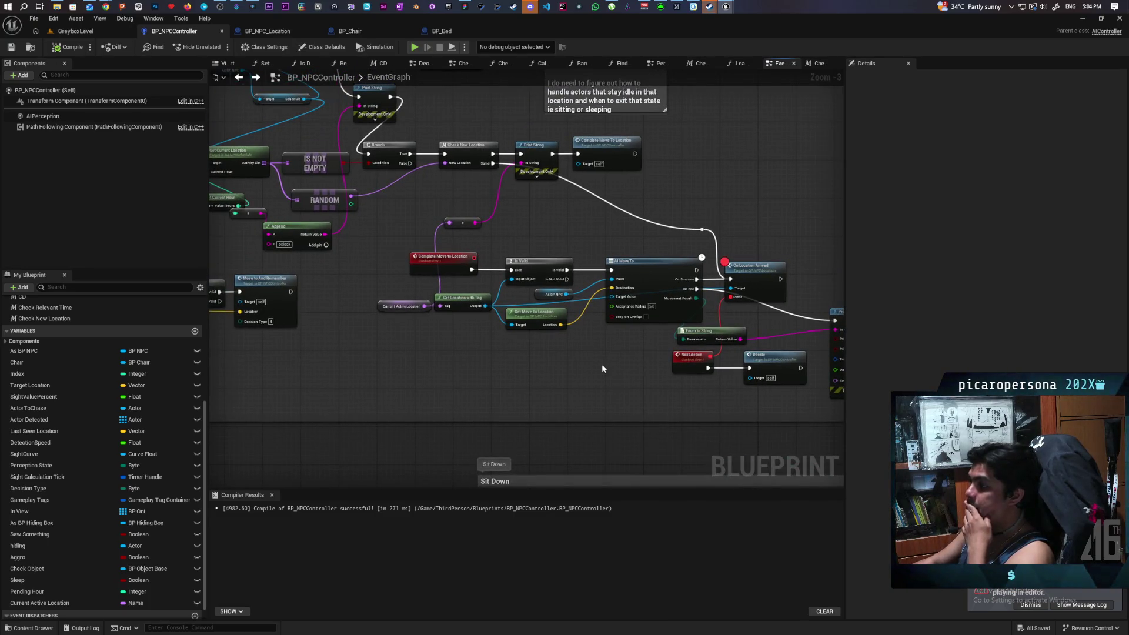
pyautogui.scroll(-3, 602, 366)
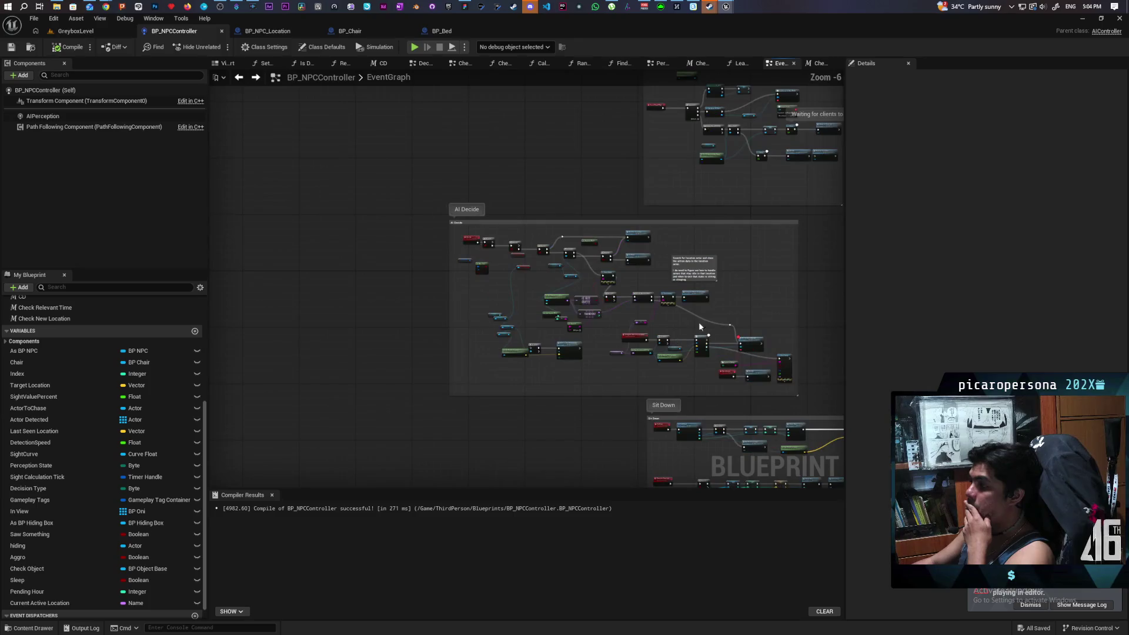
pyautogui.scroll(4, 590, 263)
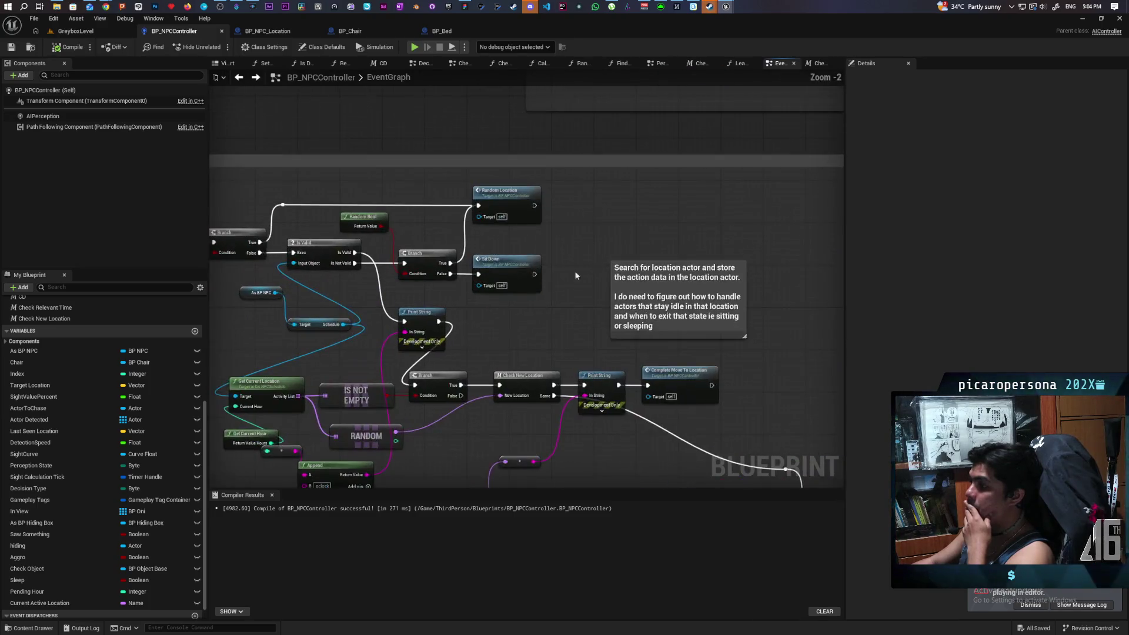
pyautogui.moveTo(575, 275); pyautogui.dragTo(690, 234)
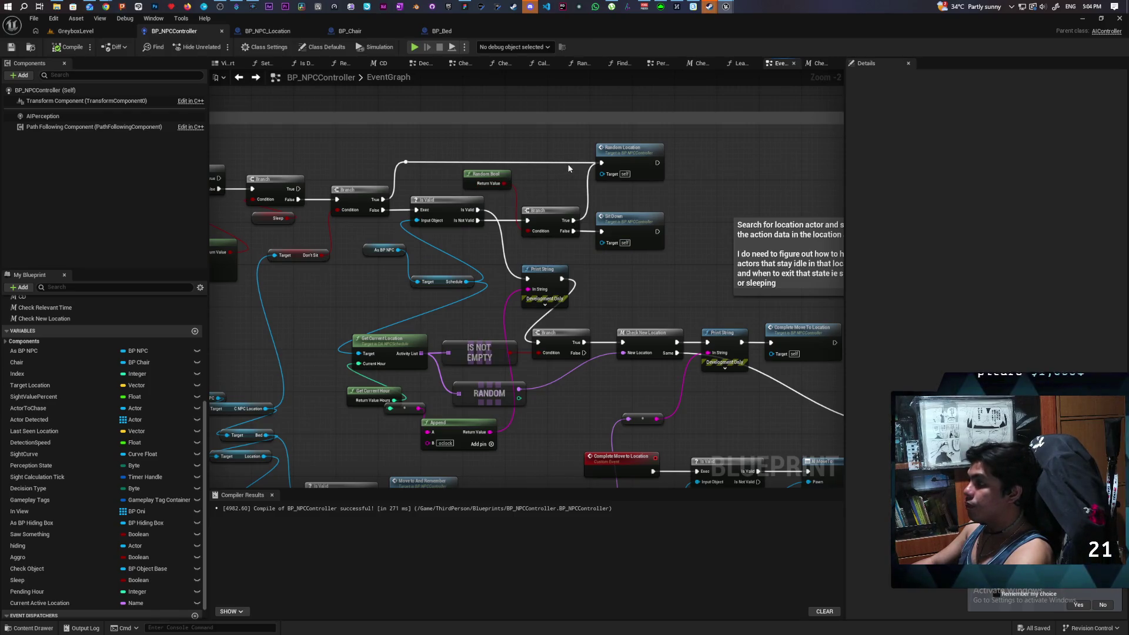
pyautogui.moveTo(562, 242); pyautogui.dragTo(589, 192)
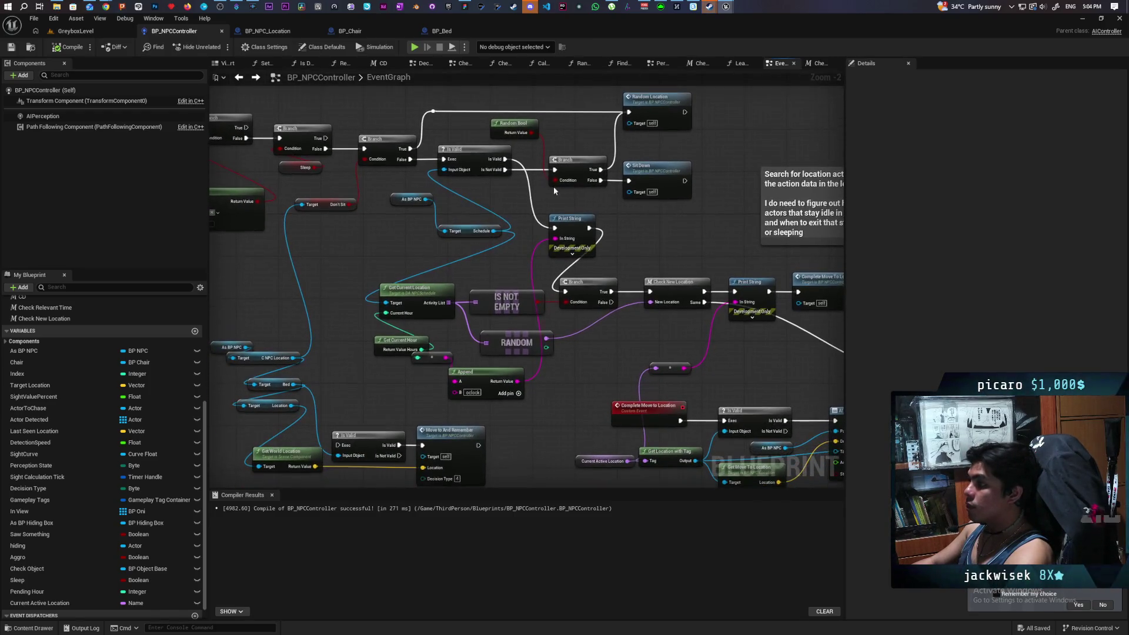
# - Cut the Is Not Valid wire to the Branch, then recompile and save BP_NPCController
pyautogui.keyDown('alt'); pyautogui.click(538, 174); pyautogui.keyUp('alt')
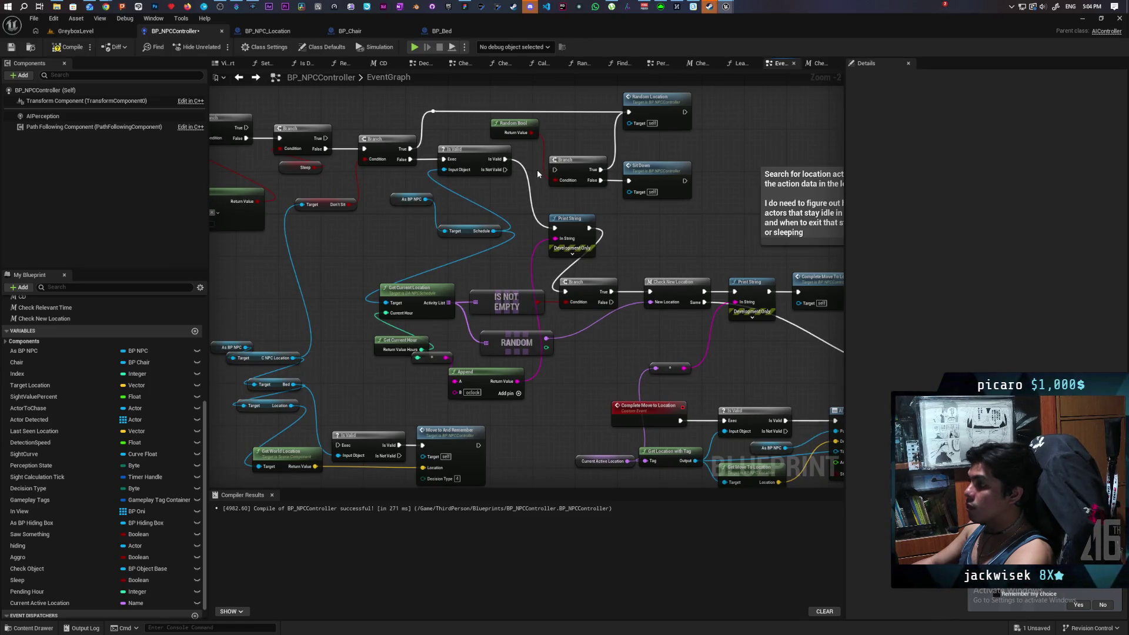
pyautogui.click(79, 51)
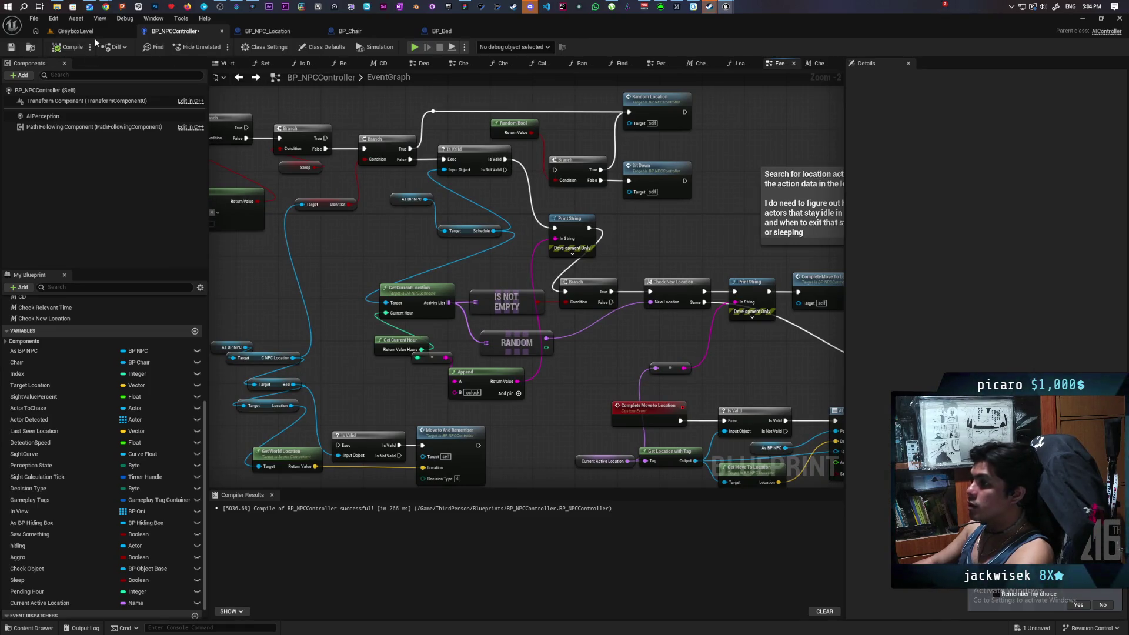
pyautogui.hotkey('ctrl', 's')
# - Start GreyboxLevel with Alt+P, walk toward the hat and purple NPC, then stop with Esc
pyautogui.click(94, 33)
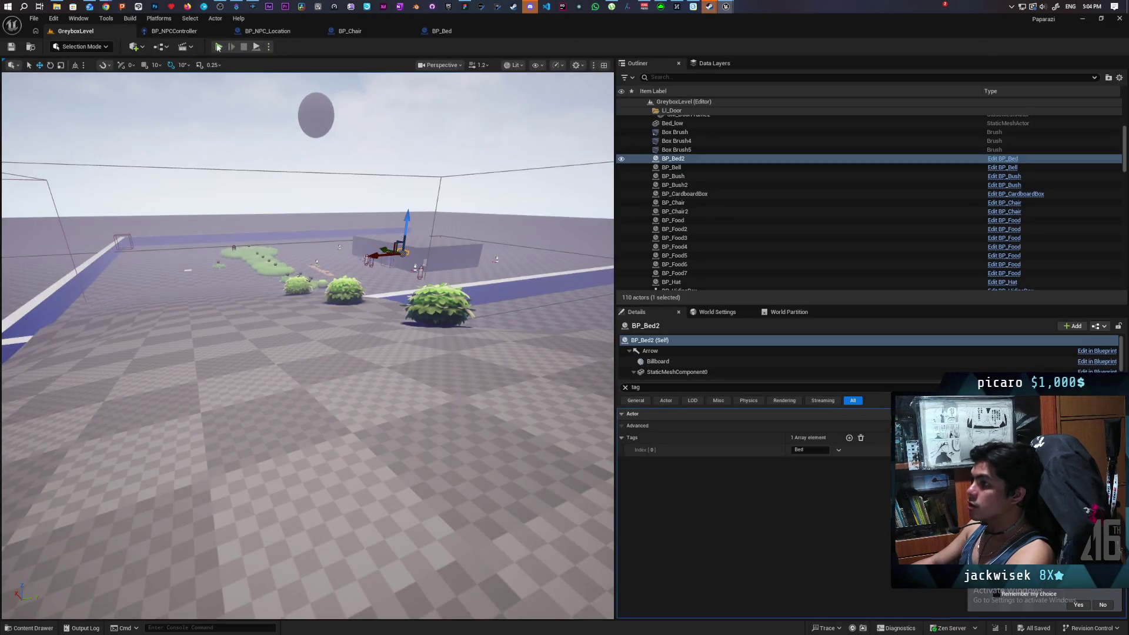
pyautogui.hotkey('alt', 'p')
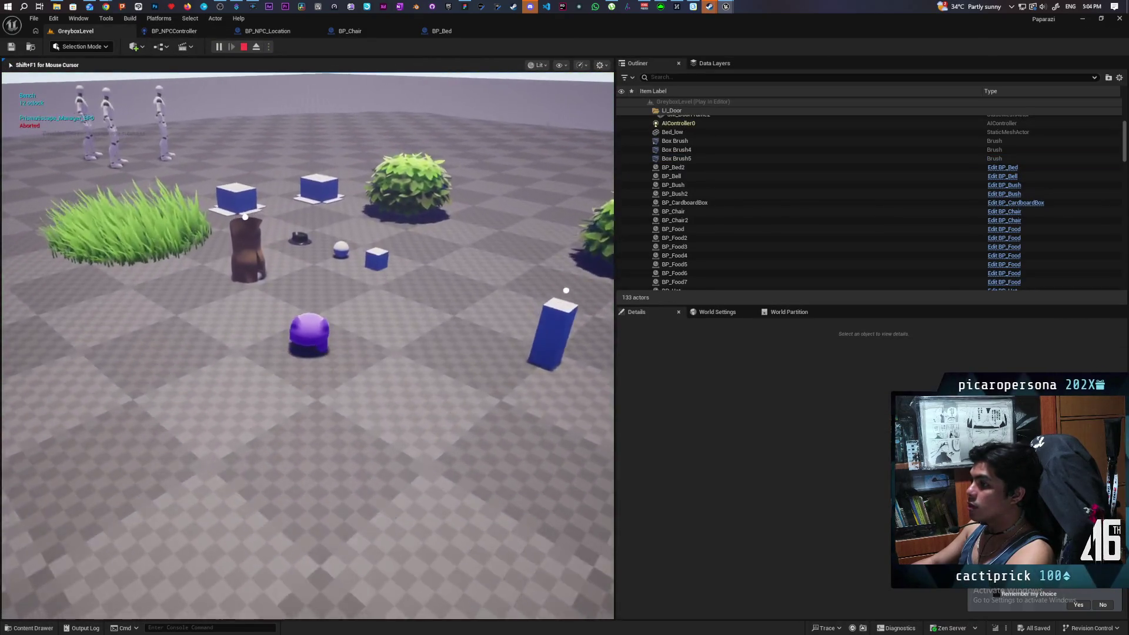
pyautogui.press('w')
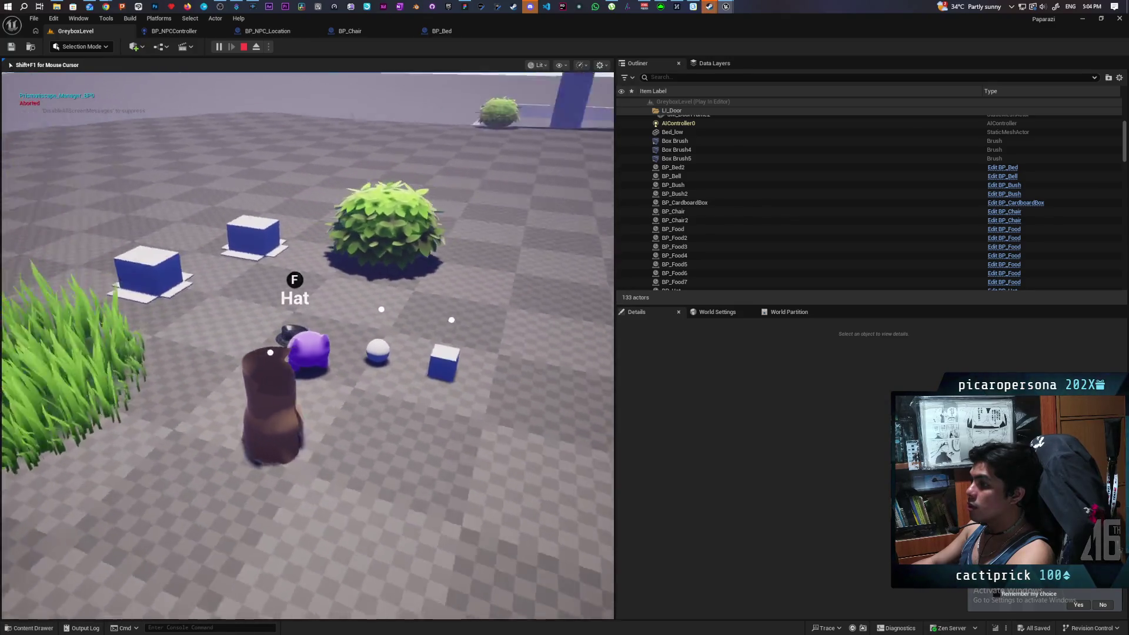
pyautogui.press('w')
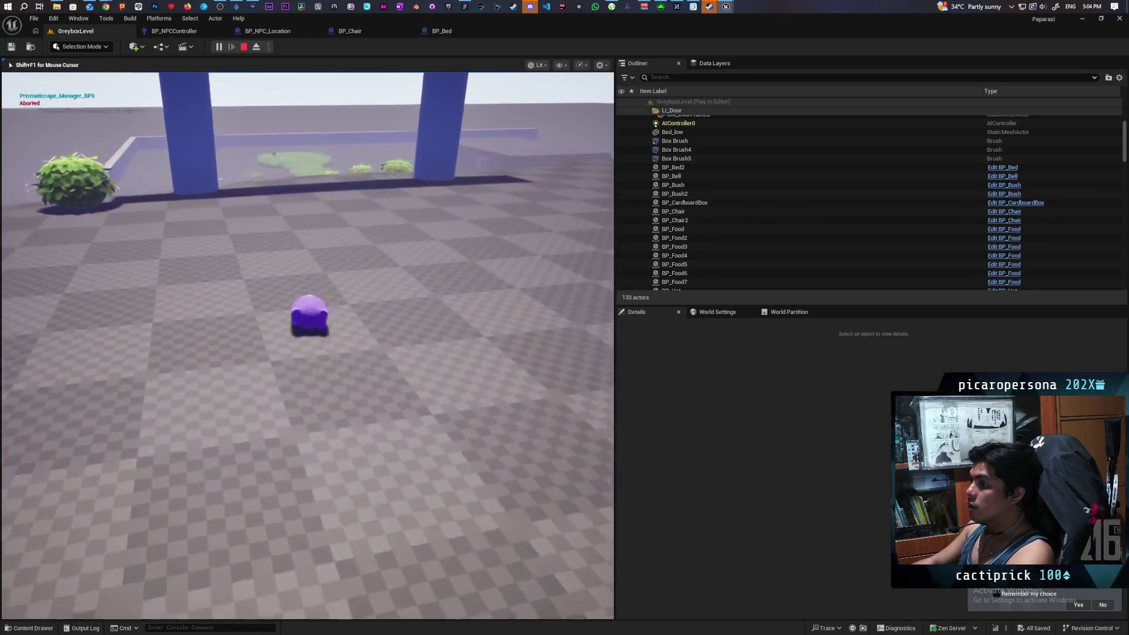
pyautogui.press('w')
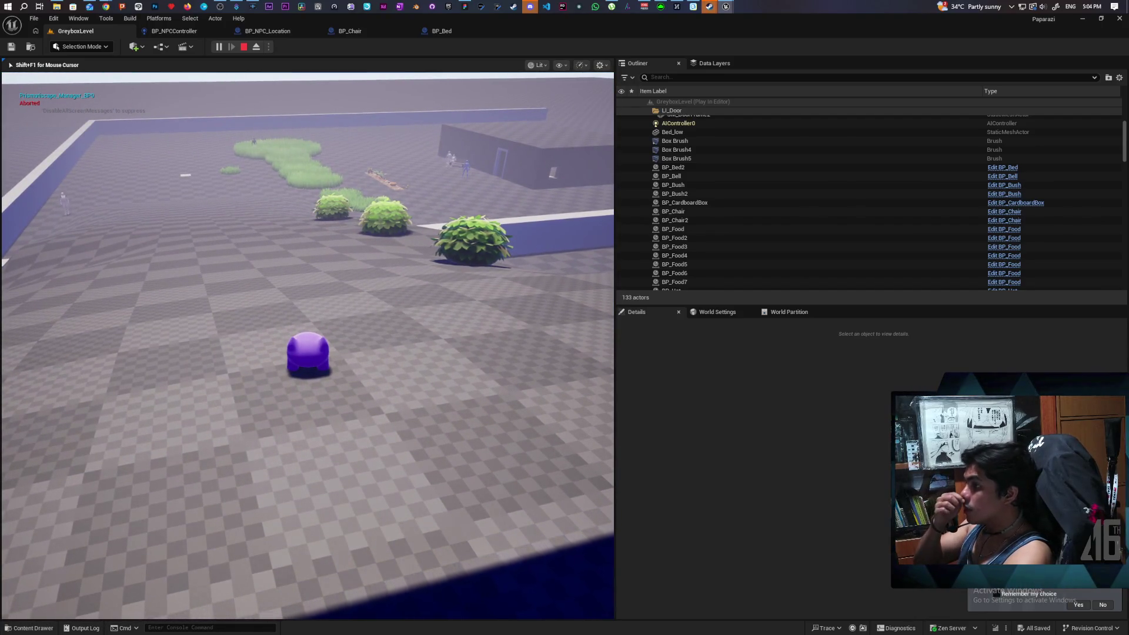
pyautogui.press('Escape')
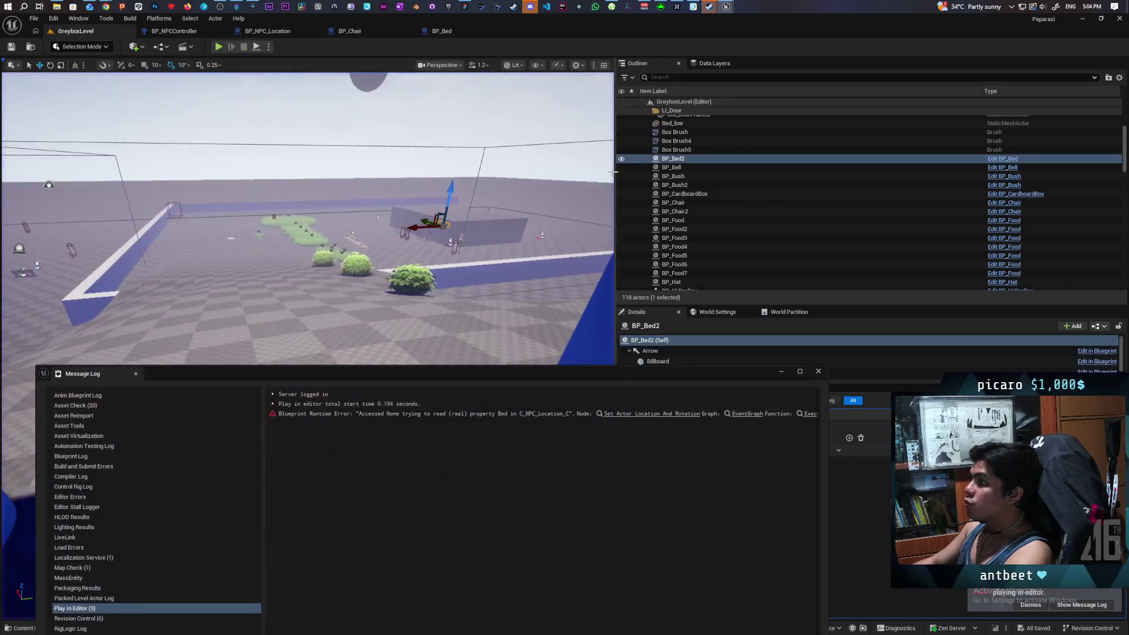
# - Close the error log and run a short playtest, stopping it with Esc
pyautogui.click(817, 371)
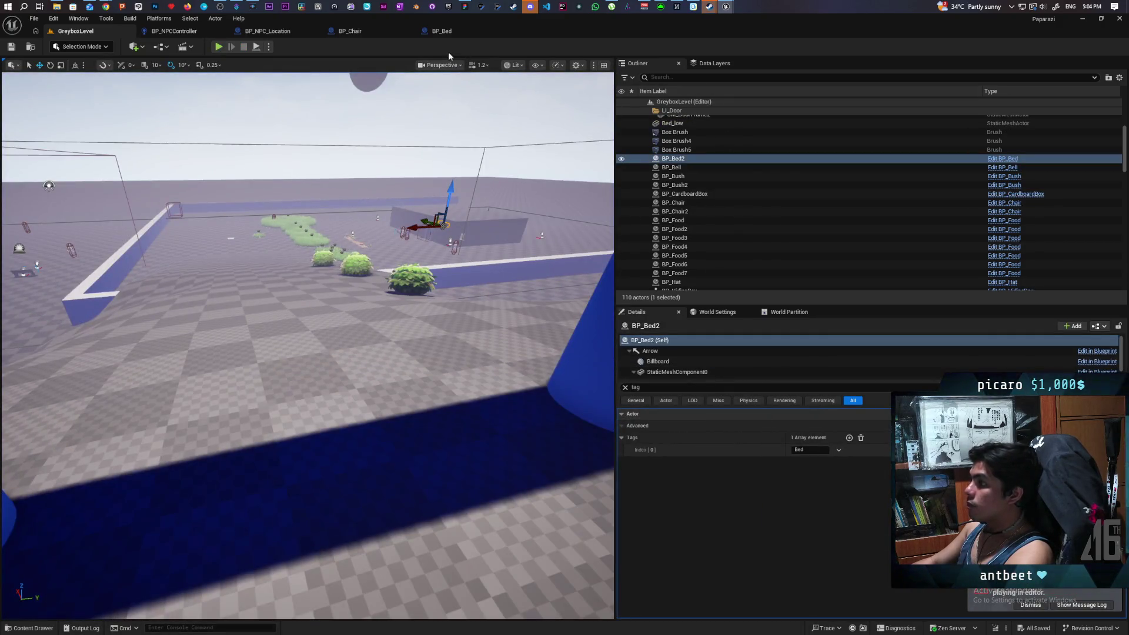
pyautogui.click(218, 47)
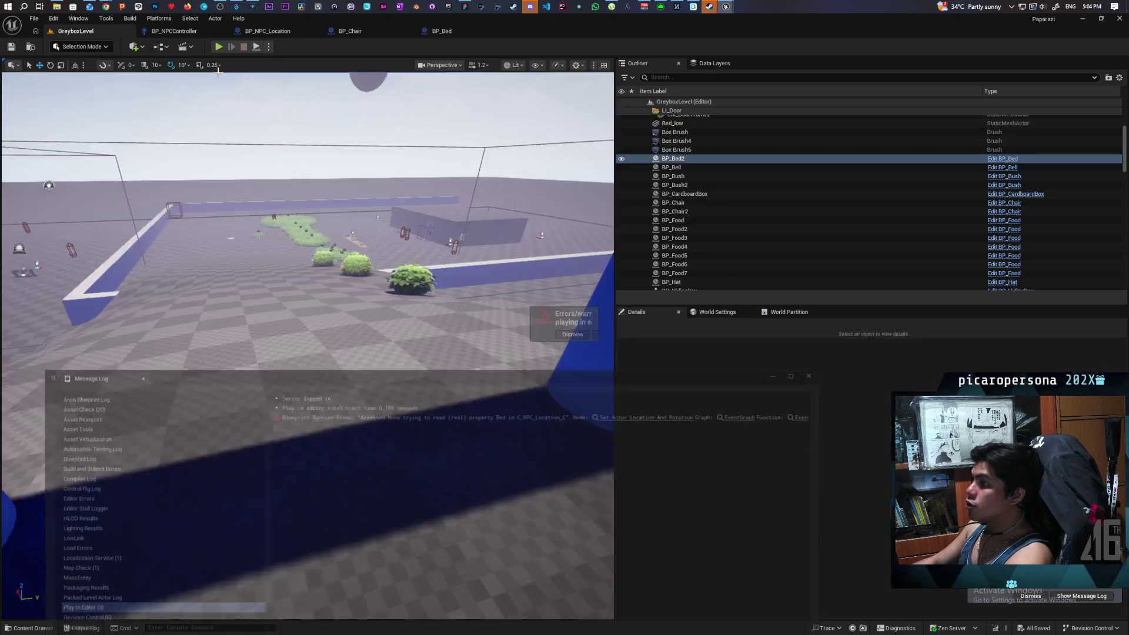
pyautogui.press('Escape')
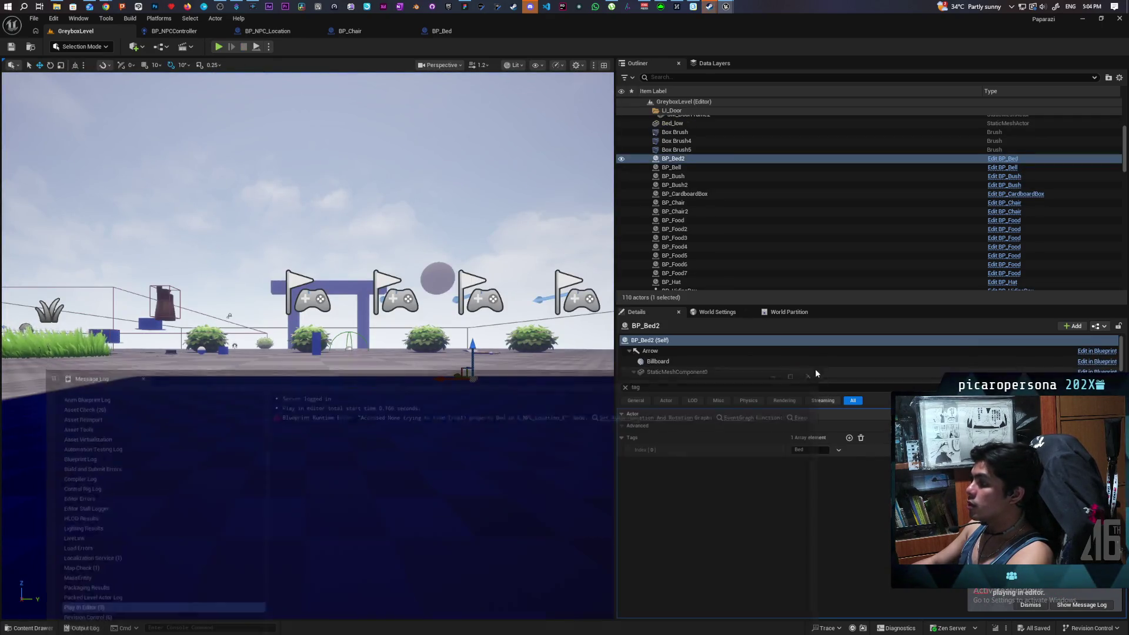
# - Cycle through the BP_Bed, BP_Chair and BP_NPC_Location tabs back to BP_NPCController's EventGraph overview
pyautogui.click(453, 31)
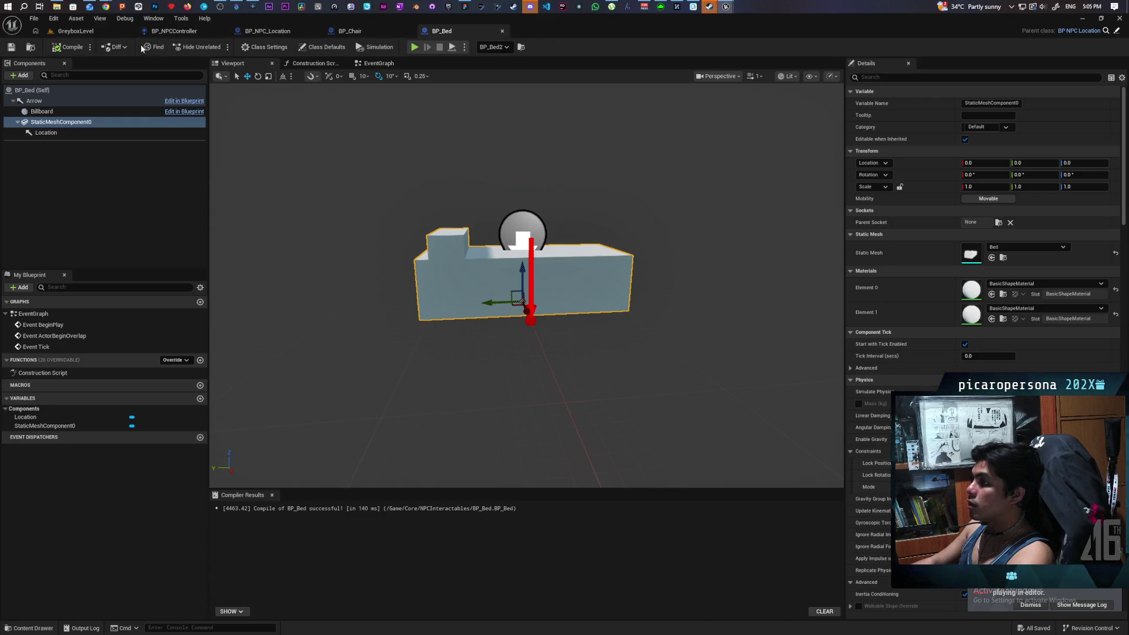
pyautogui.click(101, 34)
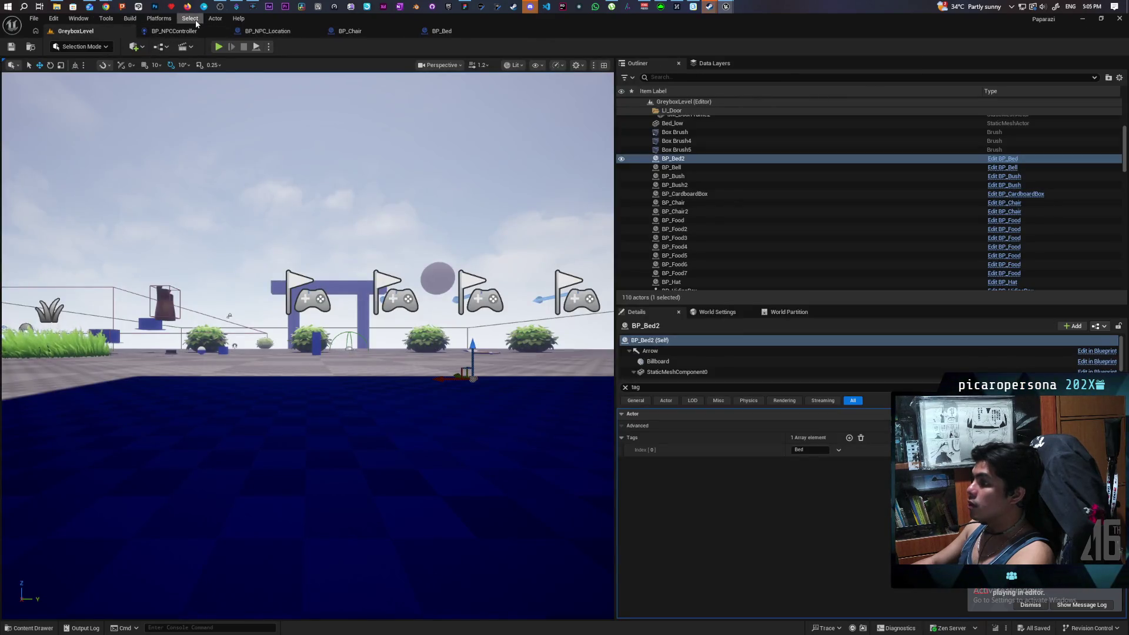
pyautogui.click(461, 35)
pyautogui.click(350, 31)
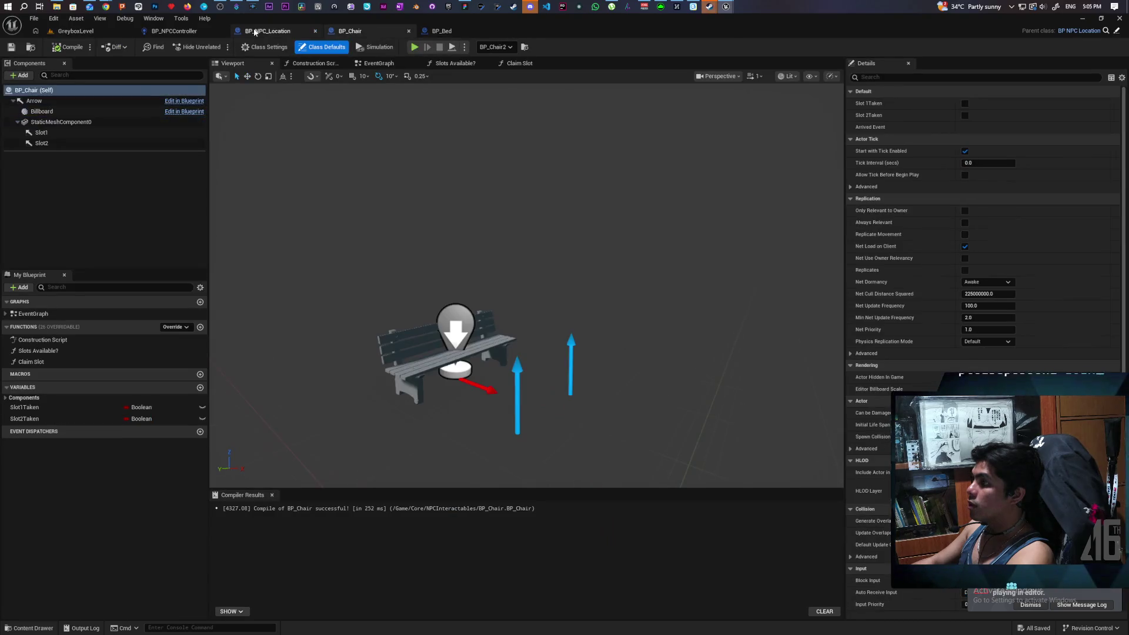
pyautogui.click(267, 31)
pyautogui.click(182, 32)
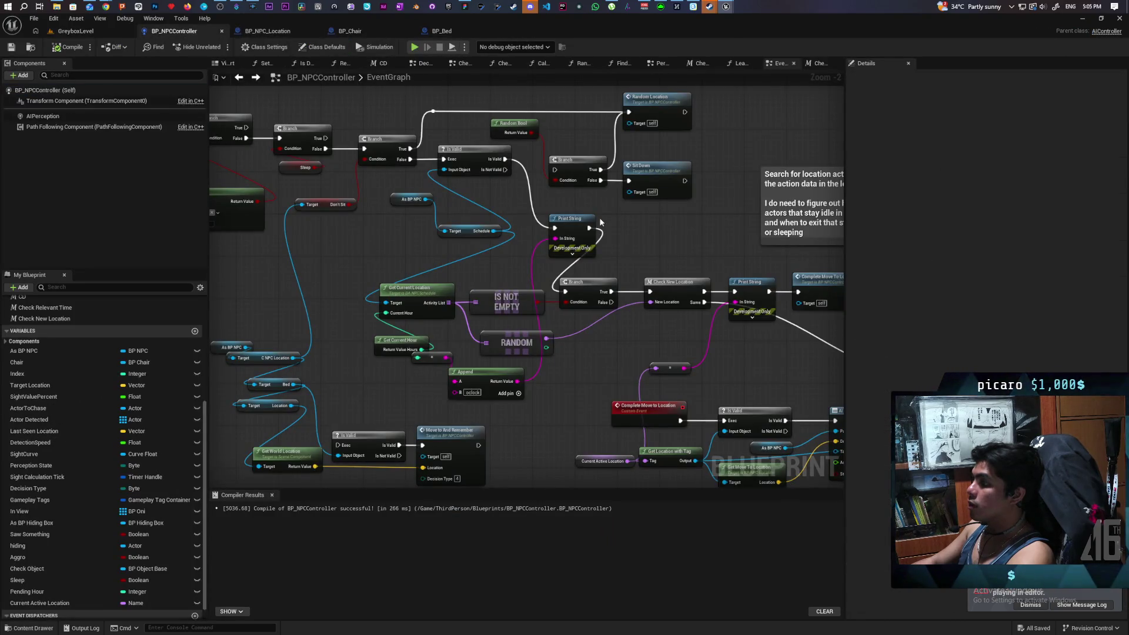
pyautogui.scroll(-4, 600, 221)
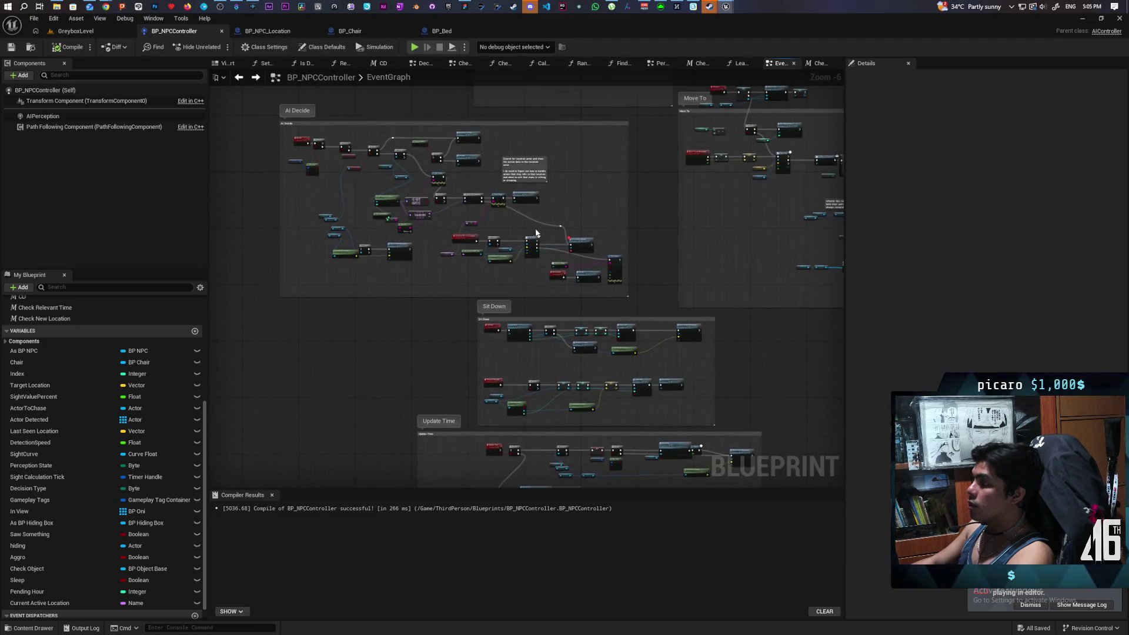
pyautogui.scroll(6, 536, 234)
# - Paste a Print String wired to AI MoveTo's first exec output, with text "move to"
pyautogui.moveTo(696, 147)
pyautogui.mouseDown()
pyautogui.moveTo(722, 210)
pyautogui.moveTo(776, 214)
pyautogui.moveTo(698, 202)
pyautogui.mouseUp()
pyautogui.hotkey('ctrl', 'v')
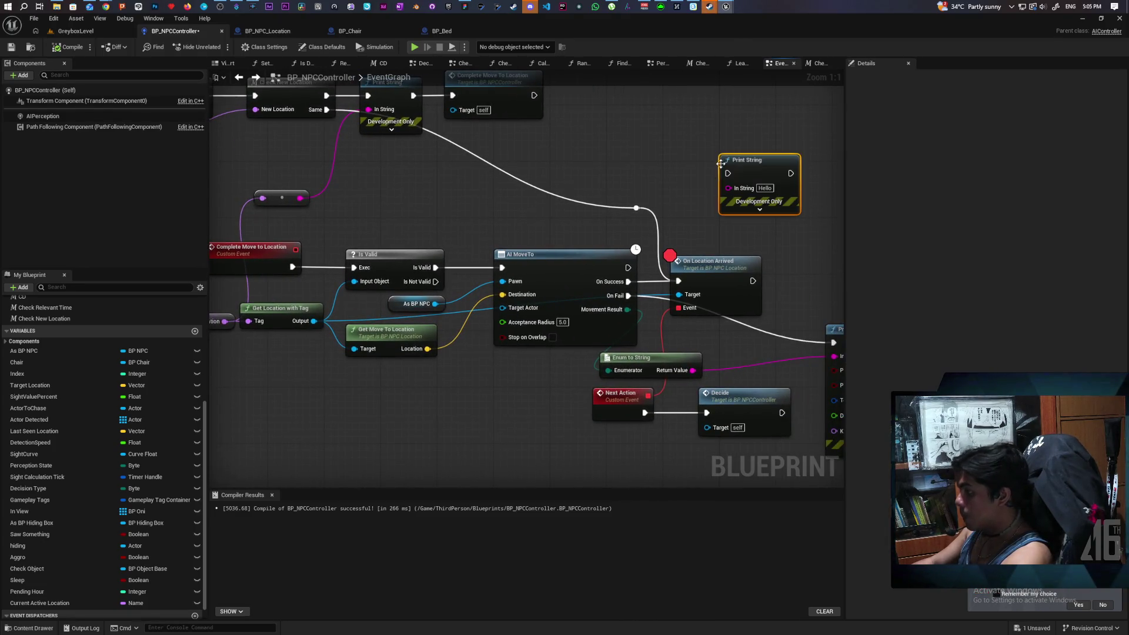
pyautogui.moveTo(628, 268)
pyautogui.mouseDown()
pyautogui.moveTo(728, 174)
pyautogui.moveTo(721, 139)
pyautogui.mouseUp()
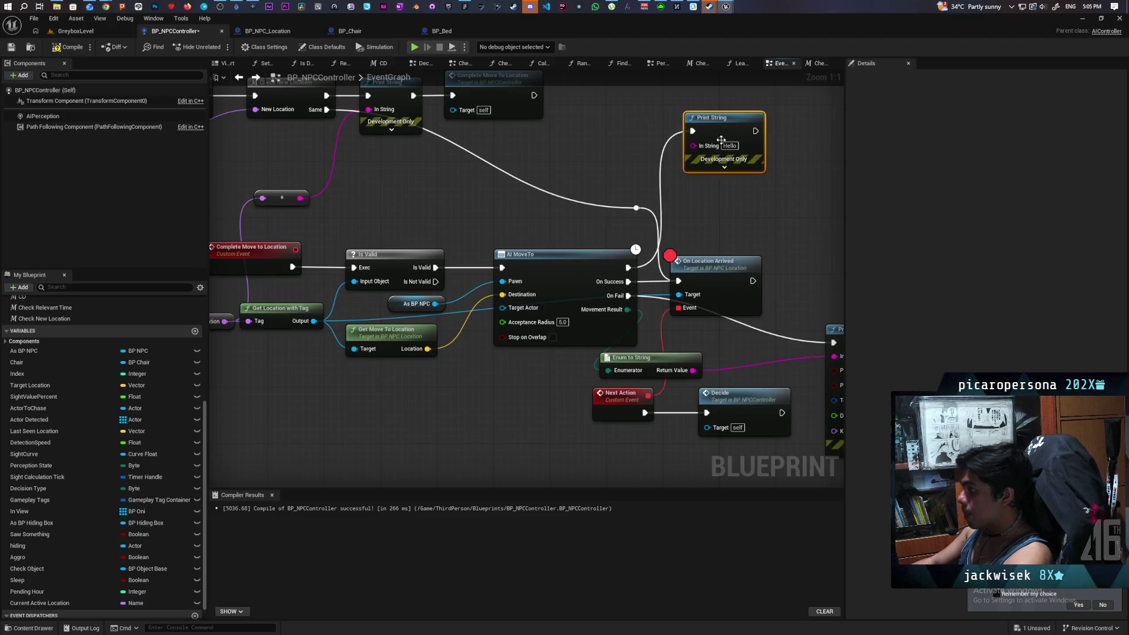
pyautogui.click(729, 145)
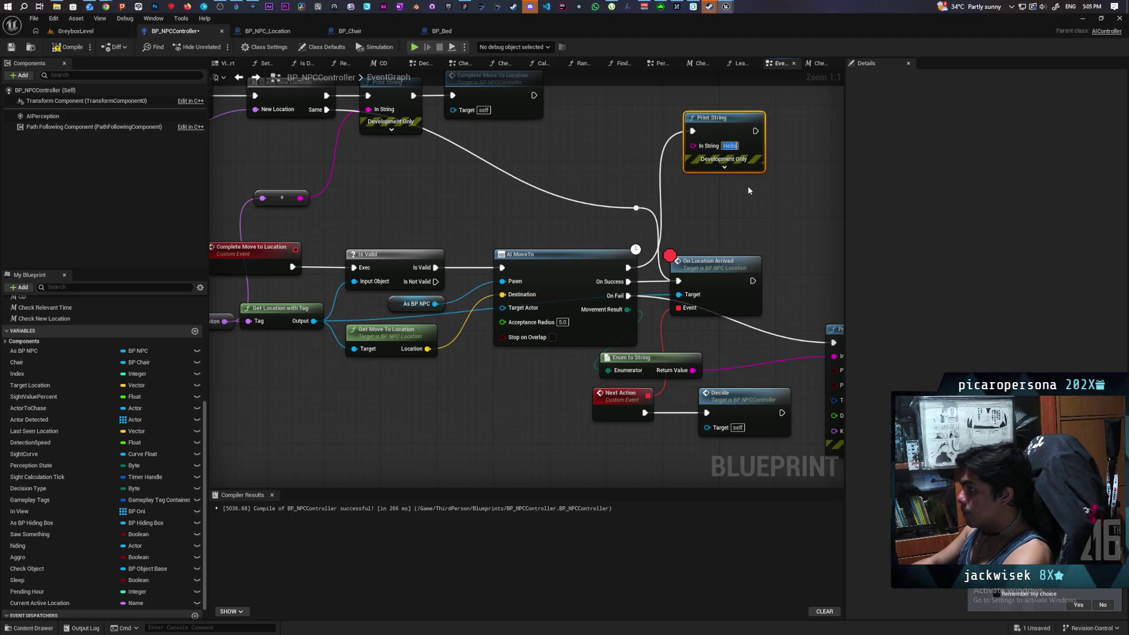
pyautogui.write('move')
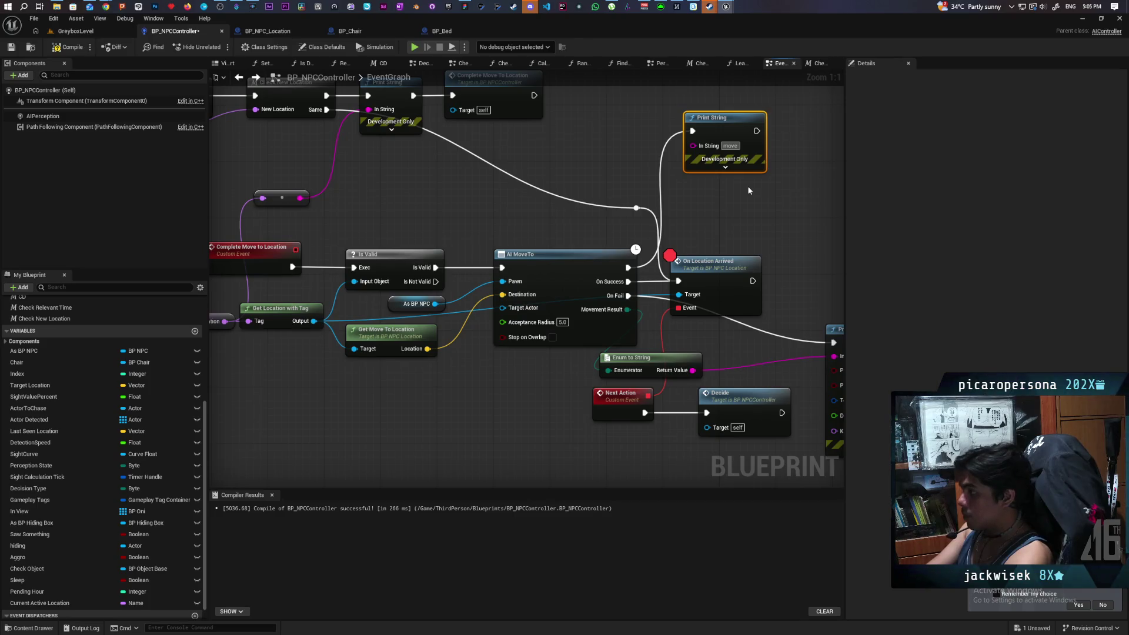
pyautogui.write(' to')
# - Set the Print String colour to green and duration to 1000, then compile
pyautogui.click(729, 167)
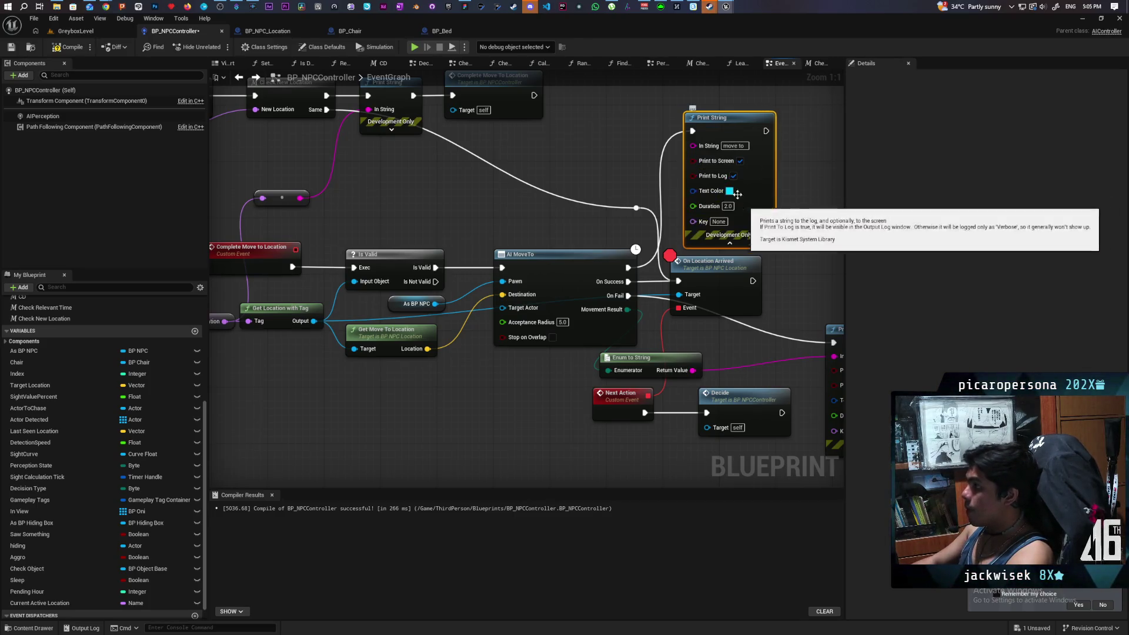
pyautogui.click(730, 191)
pyautogui.click(759, 294)
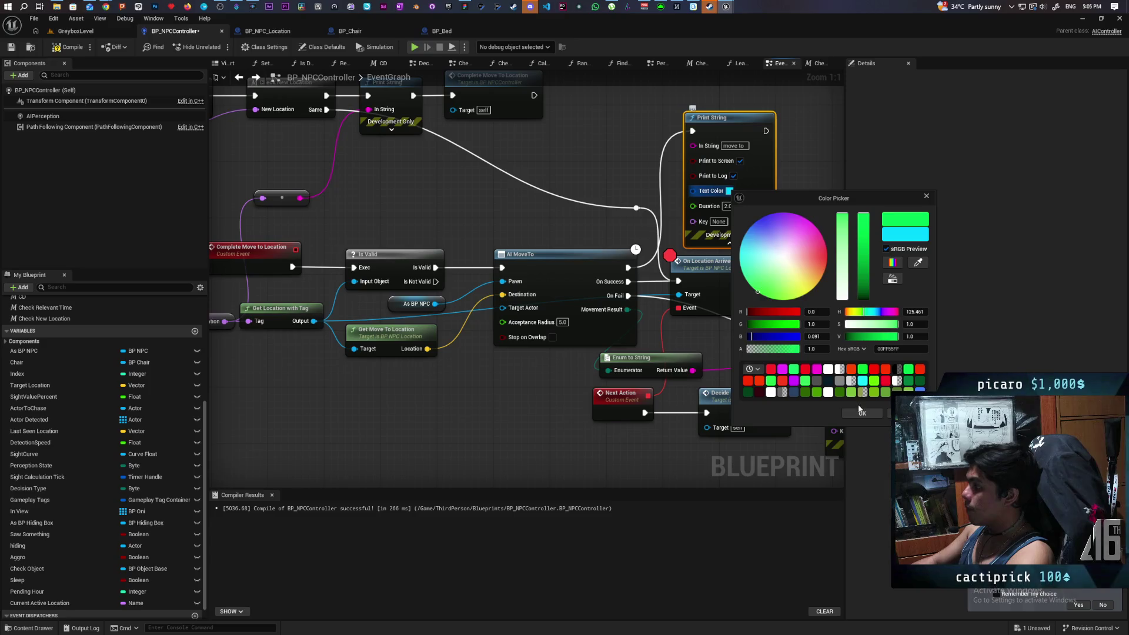
pyautogui.click(721, 206)
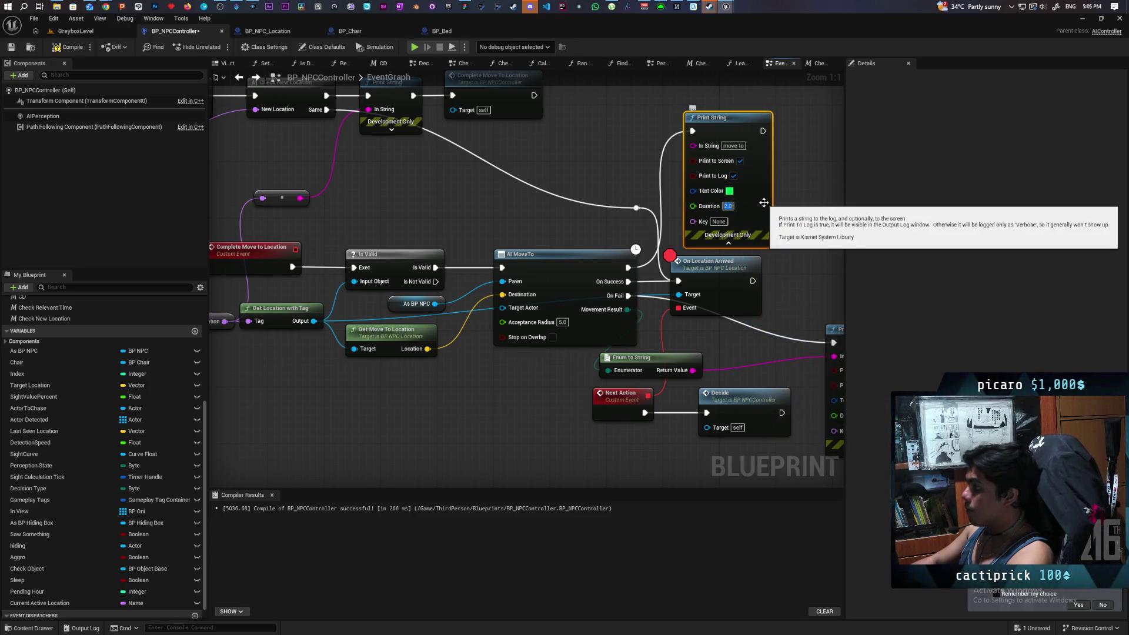
pyautogui.write('1000')
pyautogui.press('F7')
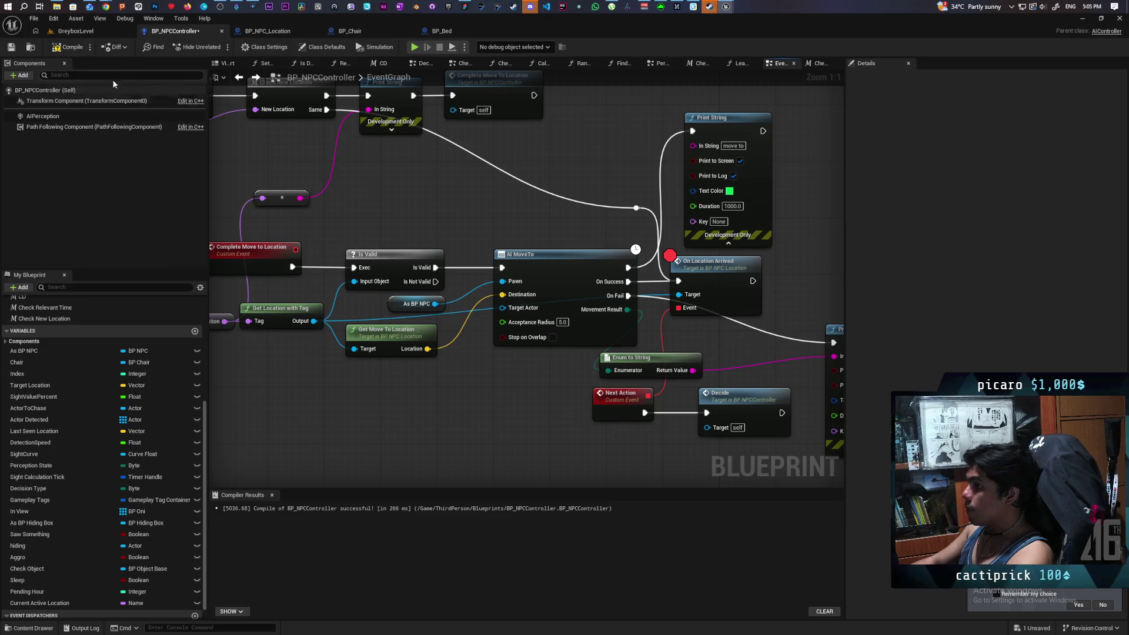
# - Watch the running GreyboxLevel playtest print "move to" and "Aborted", then stop it
pyautogui.click(94, 32)
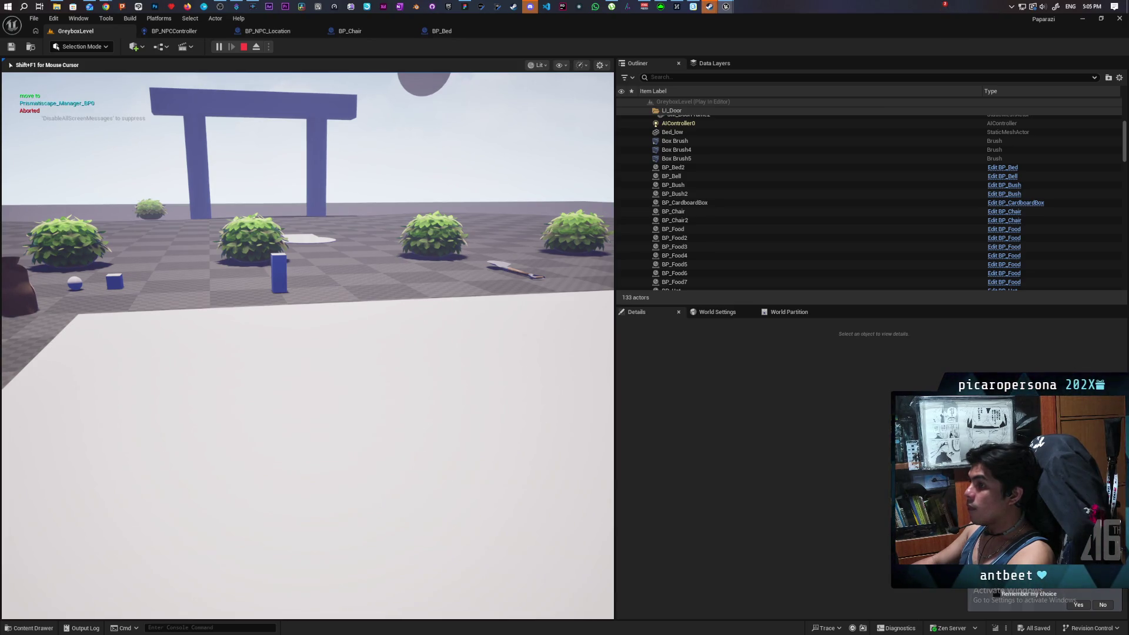
pyautogui.press('Escape')
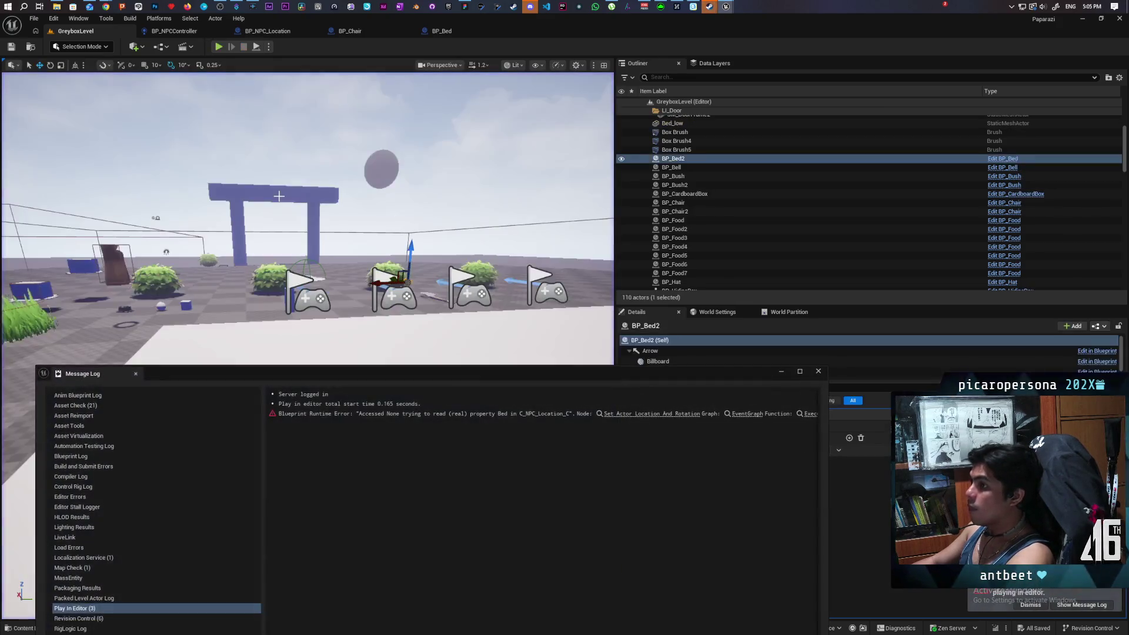
# - Close the error log and step through BP_NPC_Location's Complete Action graph to BP_NPCController
pyautogui.click(817, 372)
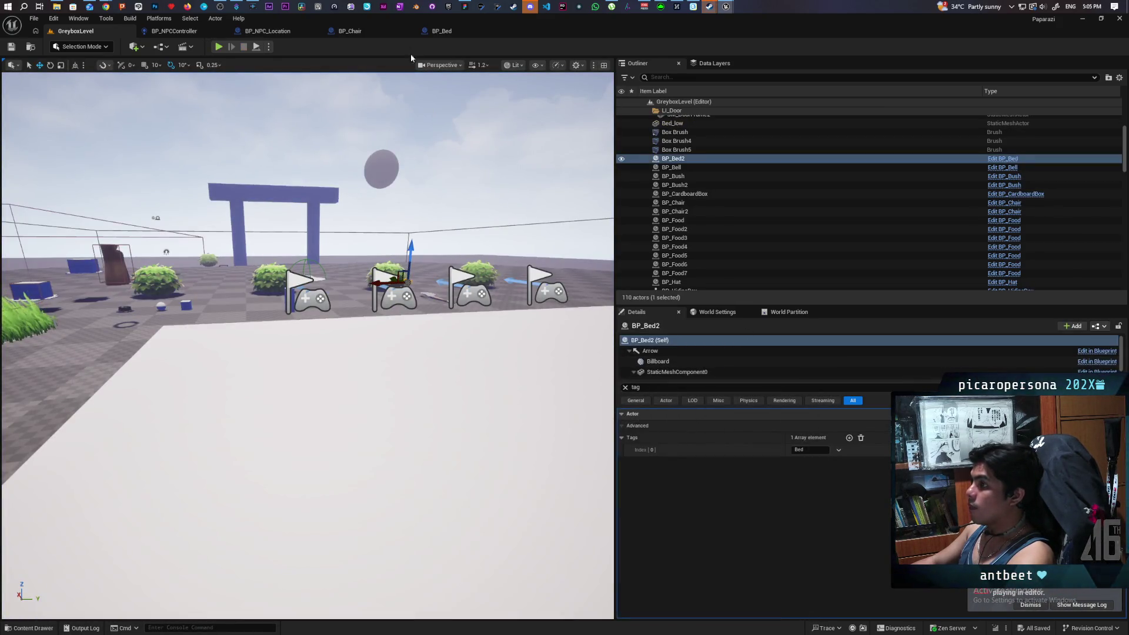
pyautogui.click(441, 30)
pyautogui.click(368, 31)
pyautogui.click(267, 31)
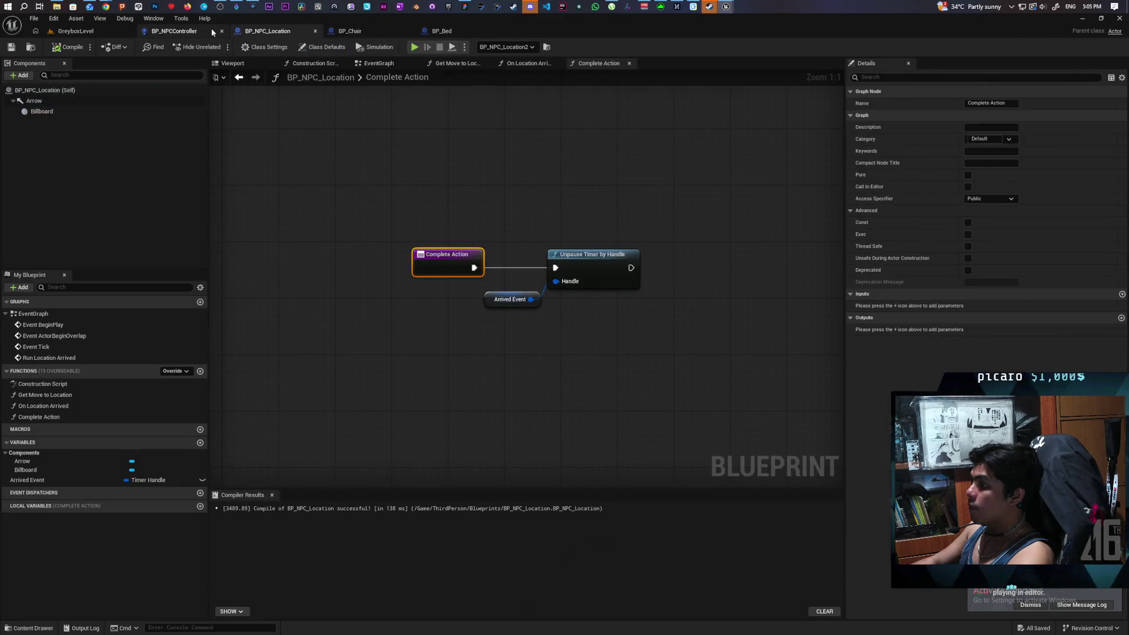
pyautogui.click(211, 31)
# - Inspect the Wake Up, Update Time, AI MoveTo, Next Action, Has Tag and RANDOM nodes, then open BP_Chair
pyautogui.scroll(-5, 444, 182)
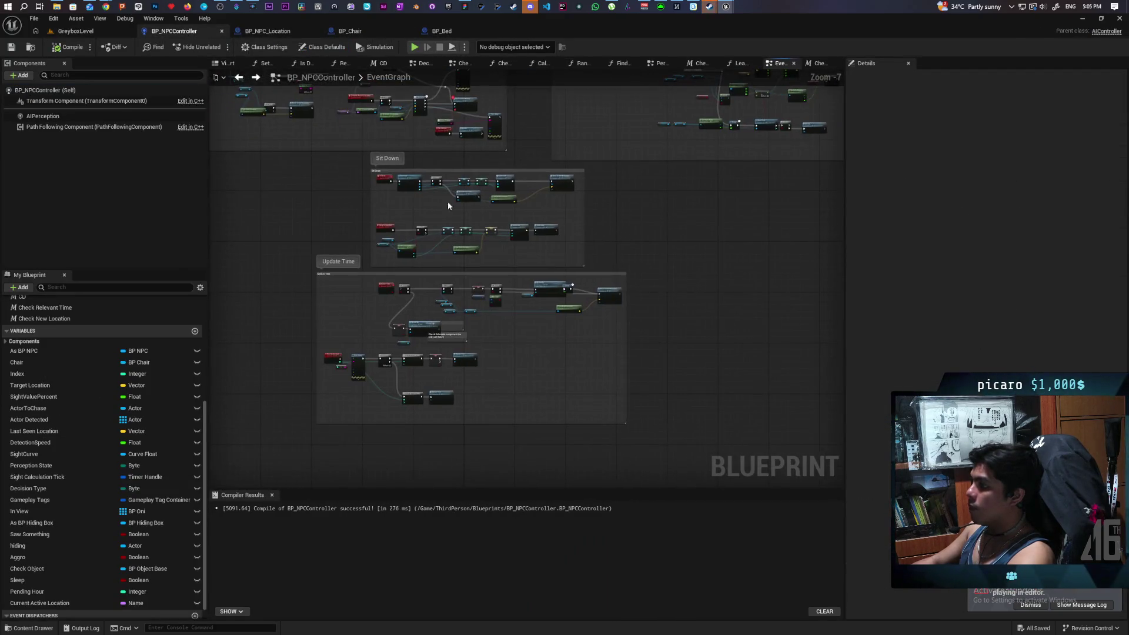
pyautogui.moveTo(448, 205); pyautogui.dragTo(433, 298)
pyautogui.scroll(1, 518, 285)
pyautogui.moveTo(519, 285)
pyautogui.mouseDown()
pyautogui.moveTo(440, 301)
pyautogui.moveTo(448, 213)
pyautogui.moveTo(519, 151)
pyautogui.moveTo(486, 222)
pyautogui.moveTo(388, 252)
pyautogui.moveTo(421, 355)
pyautogui.moveTo(471, 383)
pyautogui.moveTo(529, 322)
pyautogui.mouseUp()
pyautogui.scroll(3, 453, 252)
pyautogui.scroll(-2, 421, 355)
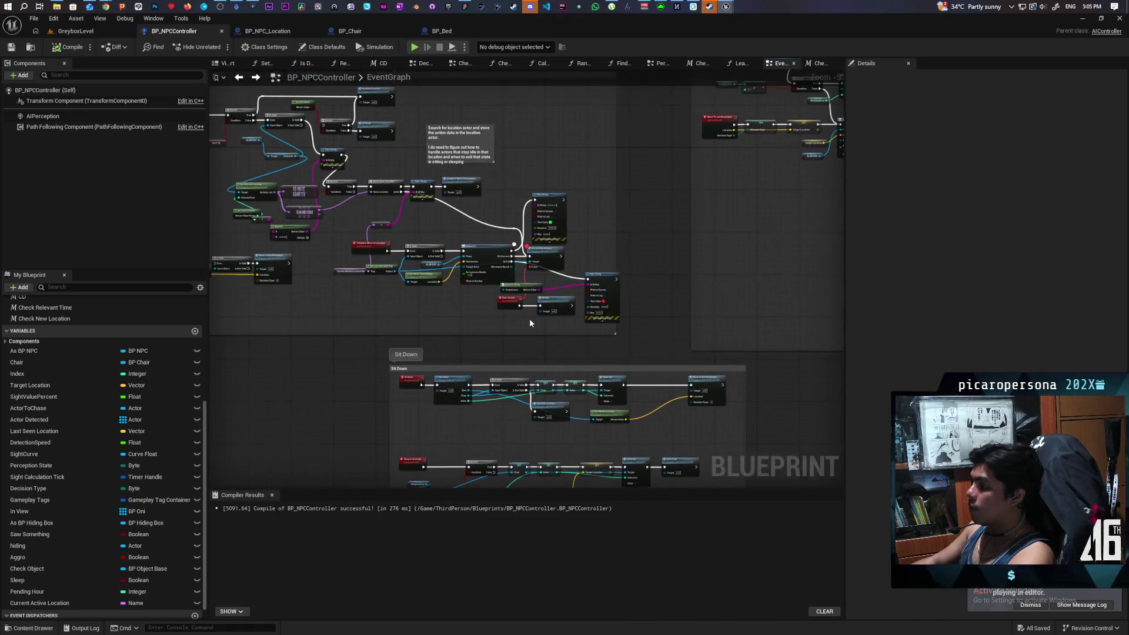
pyautogui.scroll(1, 529, 322)
pyautogui.moveTo(423, 316); pyautogui.dragTo(516, 332)
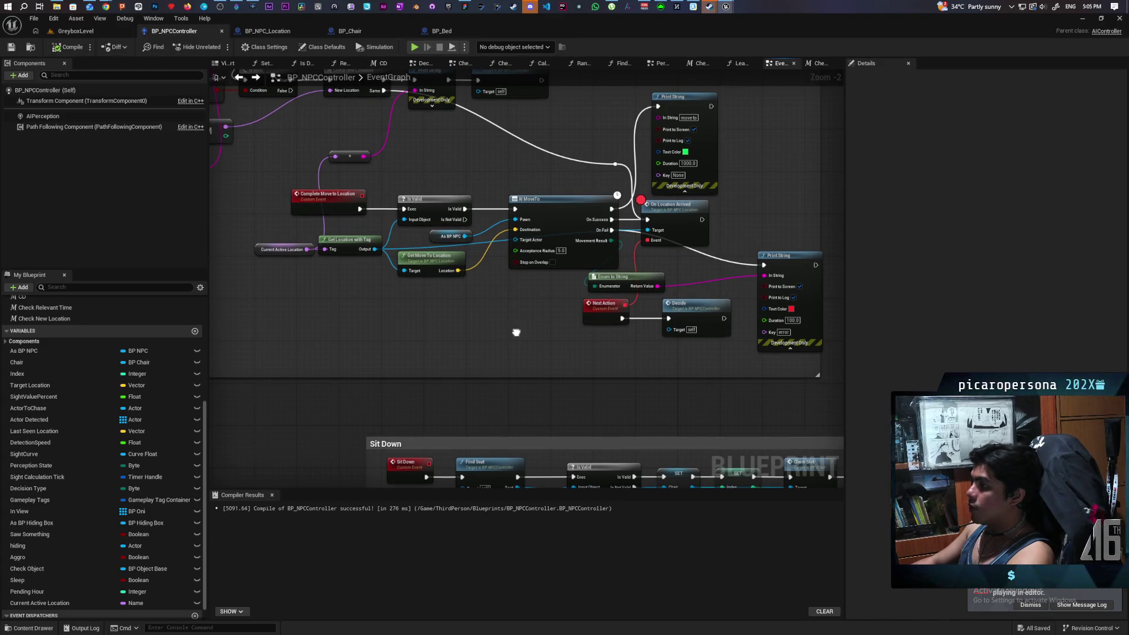
pyautogui.moveTo(516, 332); pyautogui.dragTo(510, 341)
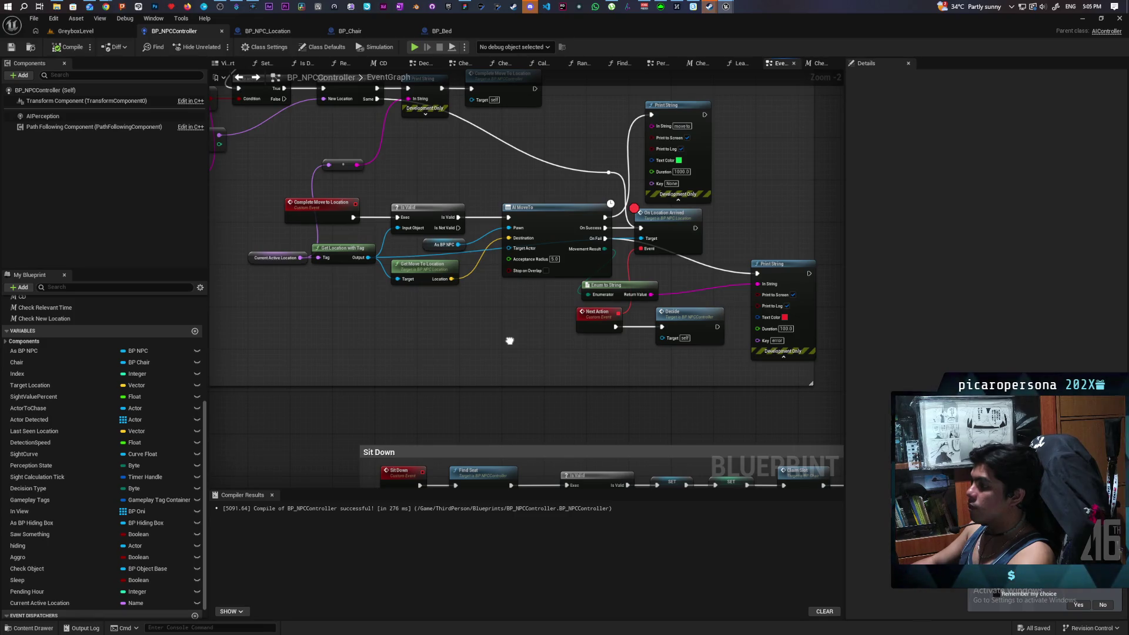
pyautogui.moveTo(510, 341)
pyautogui.mouseDown()
pyautogui.moveTo(713, 403)
pyautogui.moveTo(596, 343)
pyautogui.moveTo(592, 374)
pyautogui.moveTo(525, 331)
pyautogui.mouseUp()
pyautogui.scroll(-1, 529, 340)
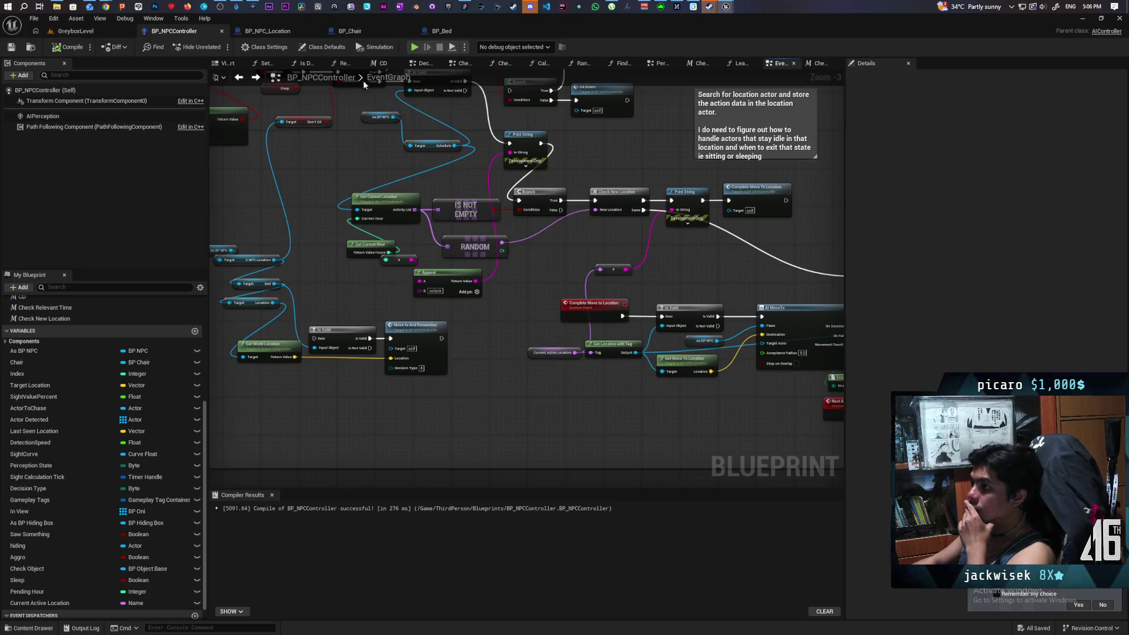
pyautogui.click(350, 30)
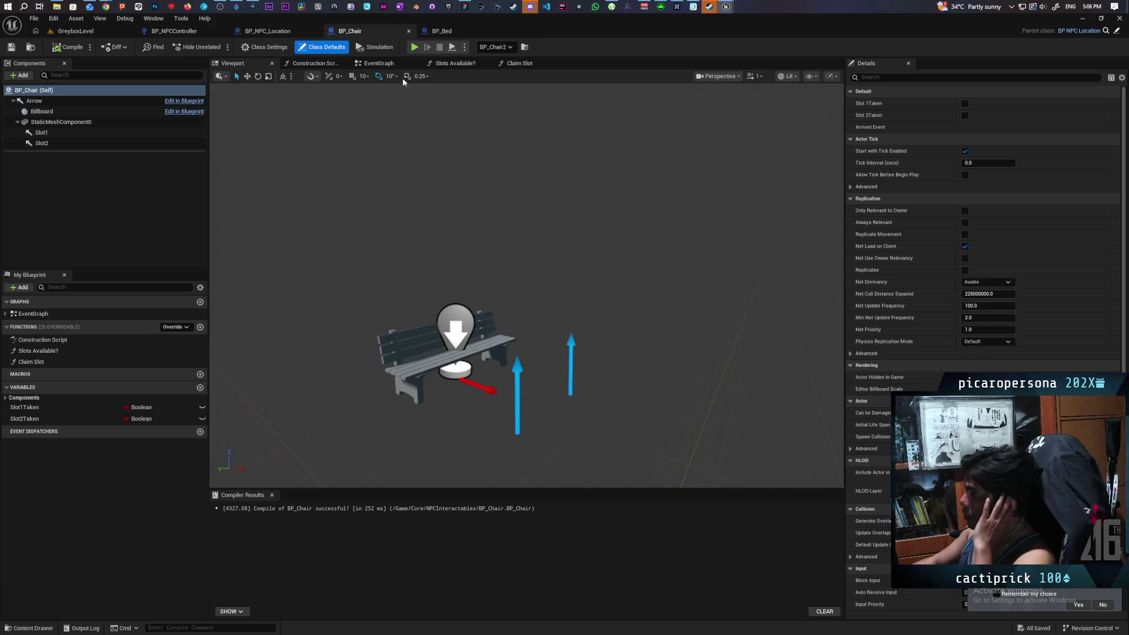
# - Override Get Move to Location in BP_Chair and remove the extra parent call node
pyautogui.click(179, 327)
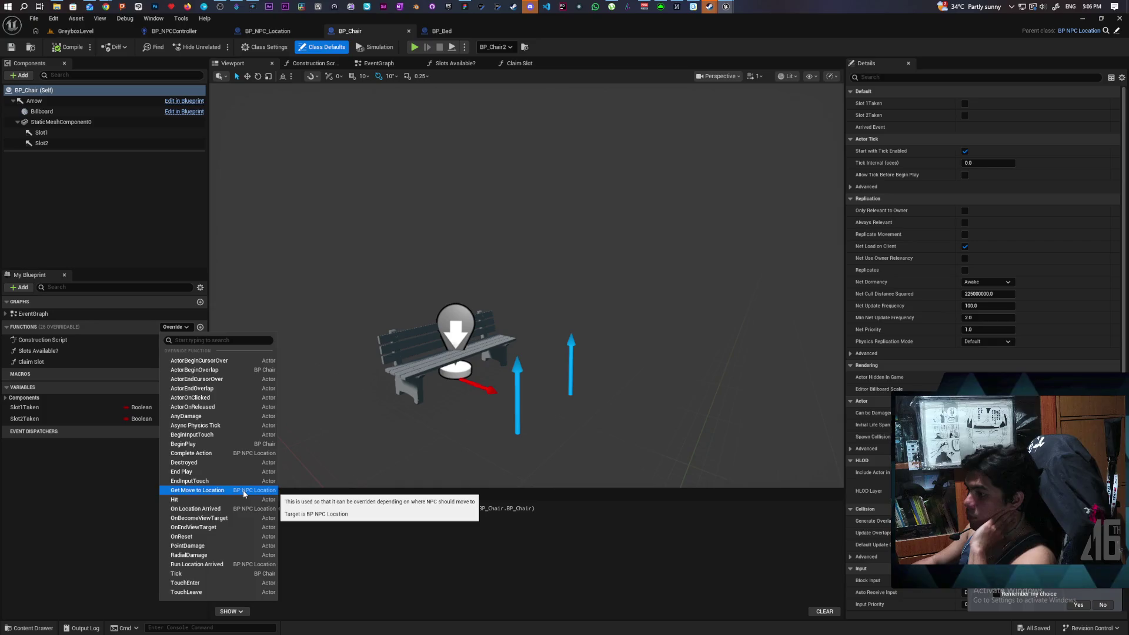
pyautogui.click(241, 489)
pyautogui.moveTo(528, 270); pyautogui.dragTo(499, 383)
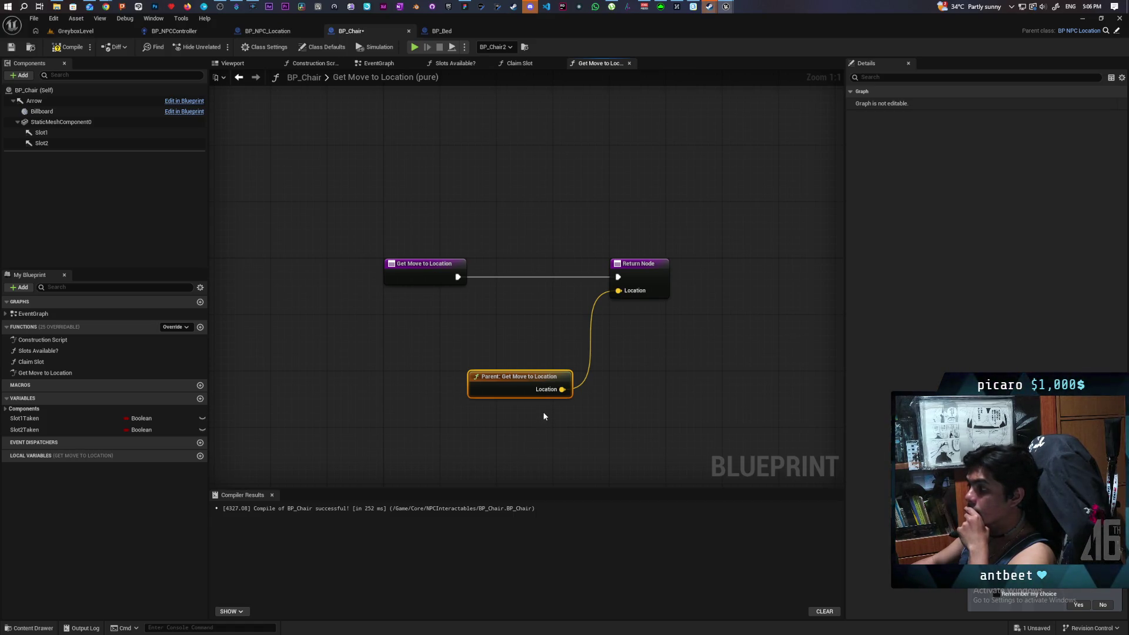
pyautogui.rightClick(434, 279)
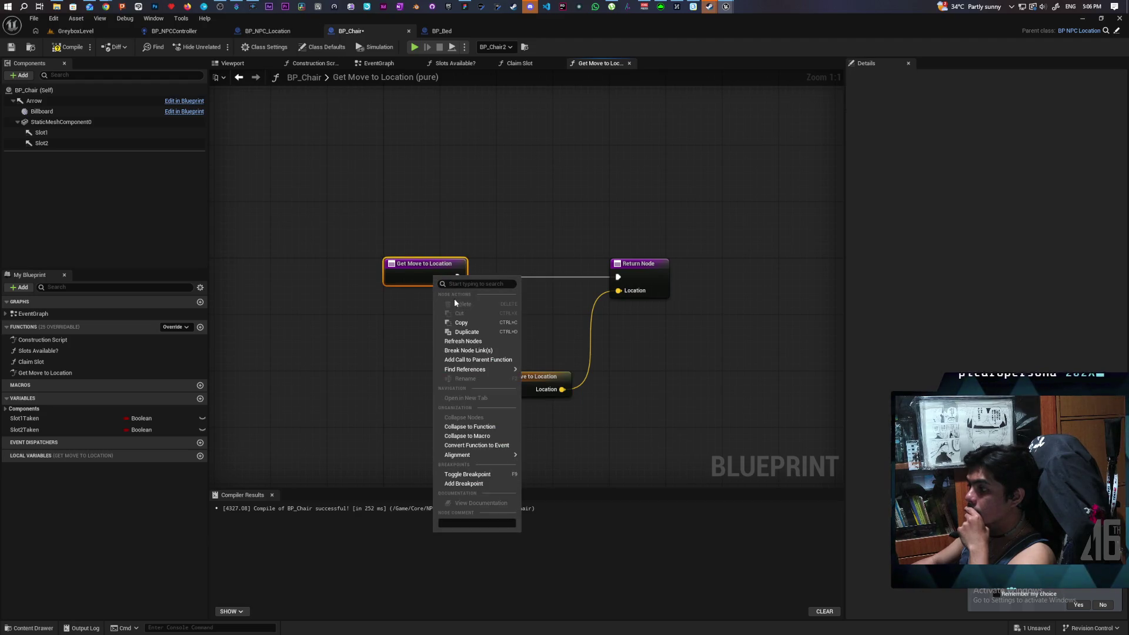
pyautogui.click(479, 360)
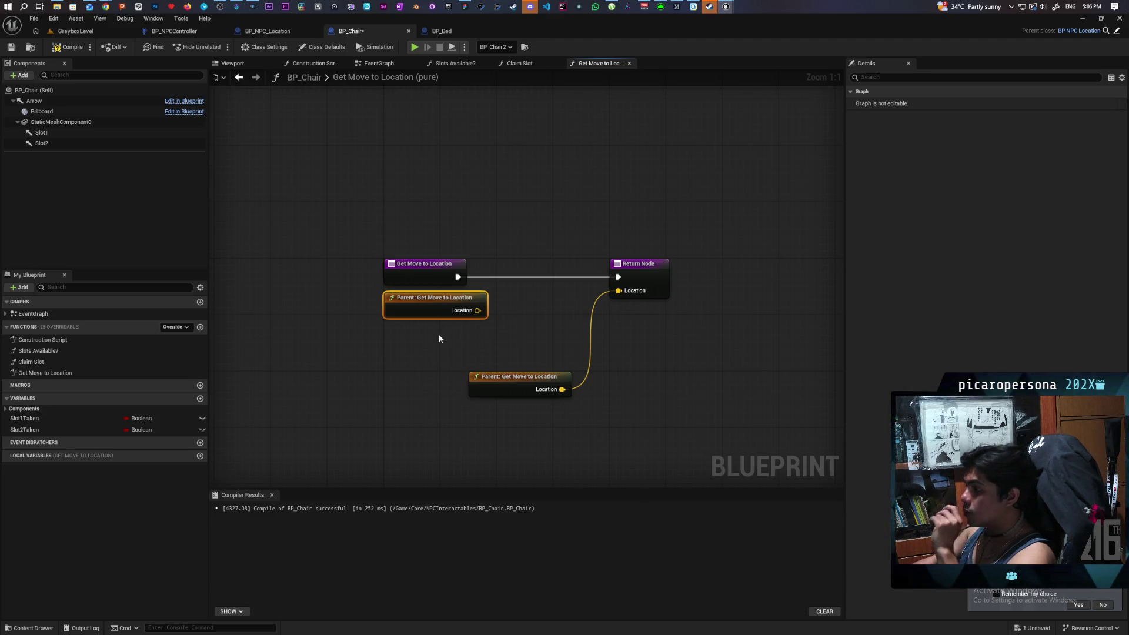
pyautogui.press('Delete')
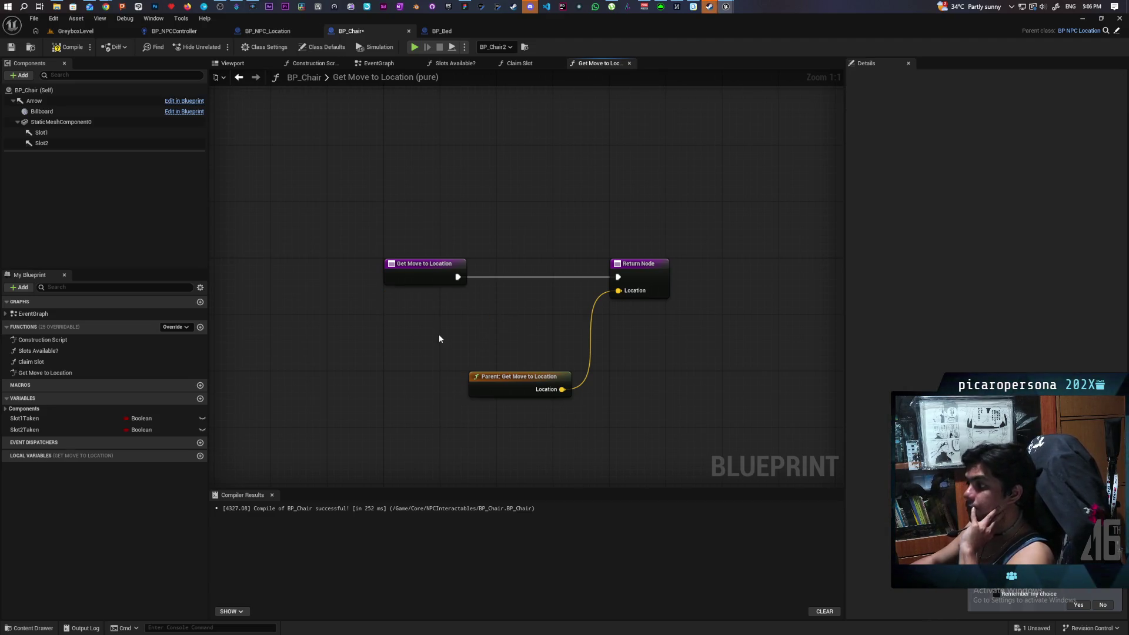
# - Add Slot1 and Slot2 getters to the graph and delete the parent Get Move to Location call
pyautogui.moveTo(42, 133); pyautogui.dragTo(348, 301)
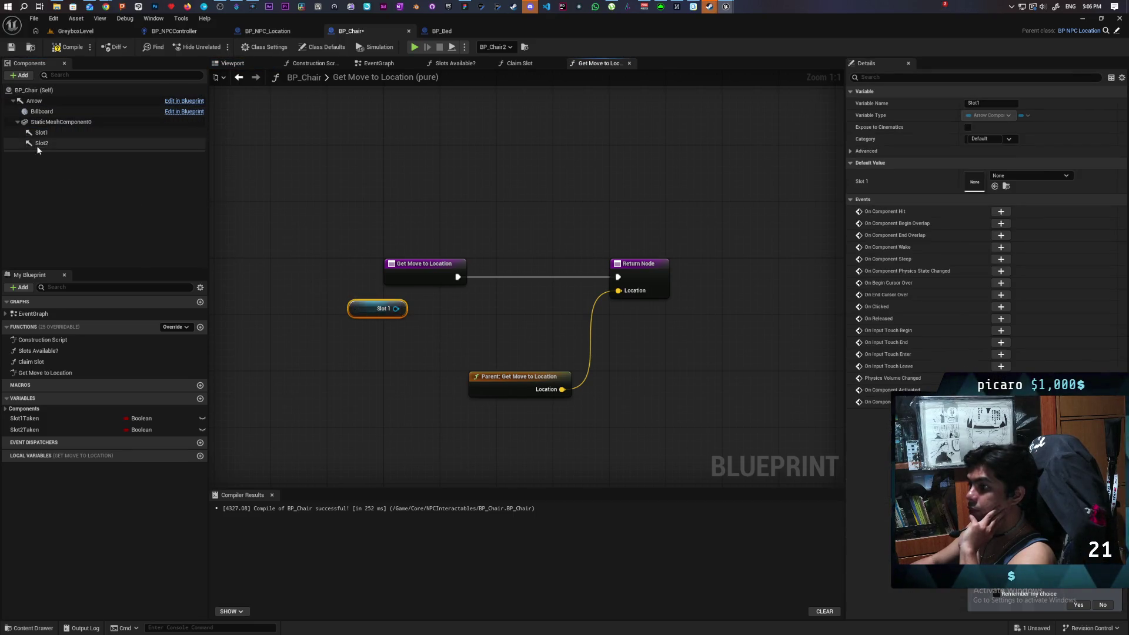
pyautogui.moveTo(39, 143); pyautogui.dragTo(292, 388)
pyautogui.moveTo(362, 367); pyautogui.dragTo(359, 367)
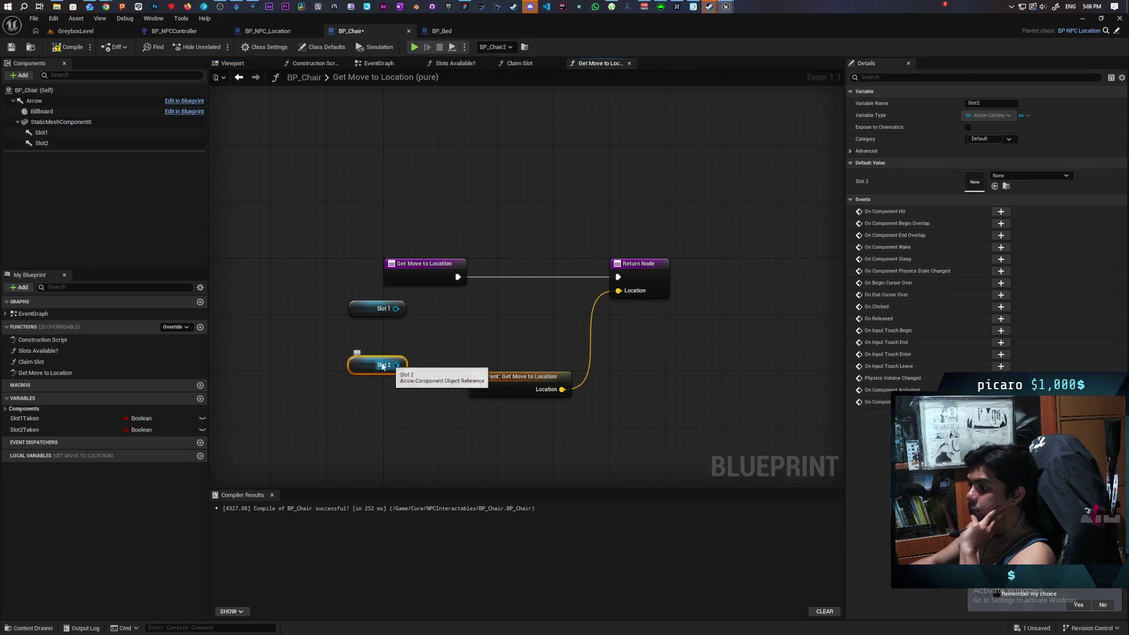
pyautogui.moveTo(362, 371); pyautogui.dragTo(364, 371)
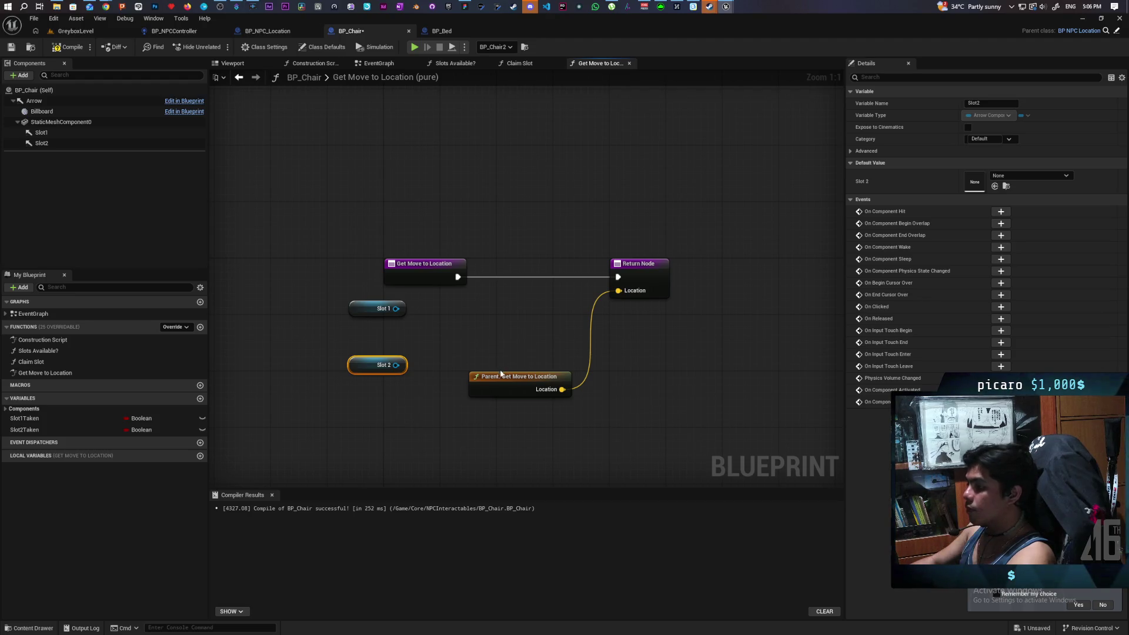
pyautogui.click(507, 383)
pyautogui.press('Delete')
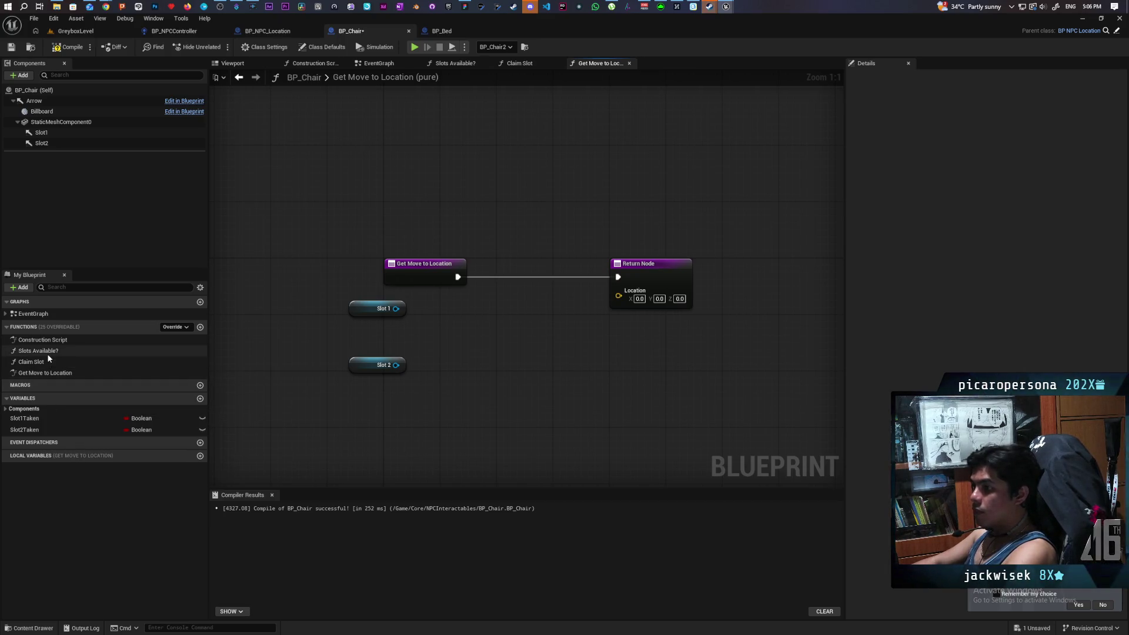
# - Add Slots Available?, drop the slot getters, and feed its Slot output into Get World Location
pyautogui.moveTo(48, 355)
pyautogui.mouseDown()
pyautogui.moveTo(513, 377)
pyautogui.moveTo(453, 353)
pyautogui.moveTo(448, 392)
pyautogui.moveTo(447, 372)
pyautogui.mouseUp()
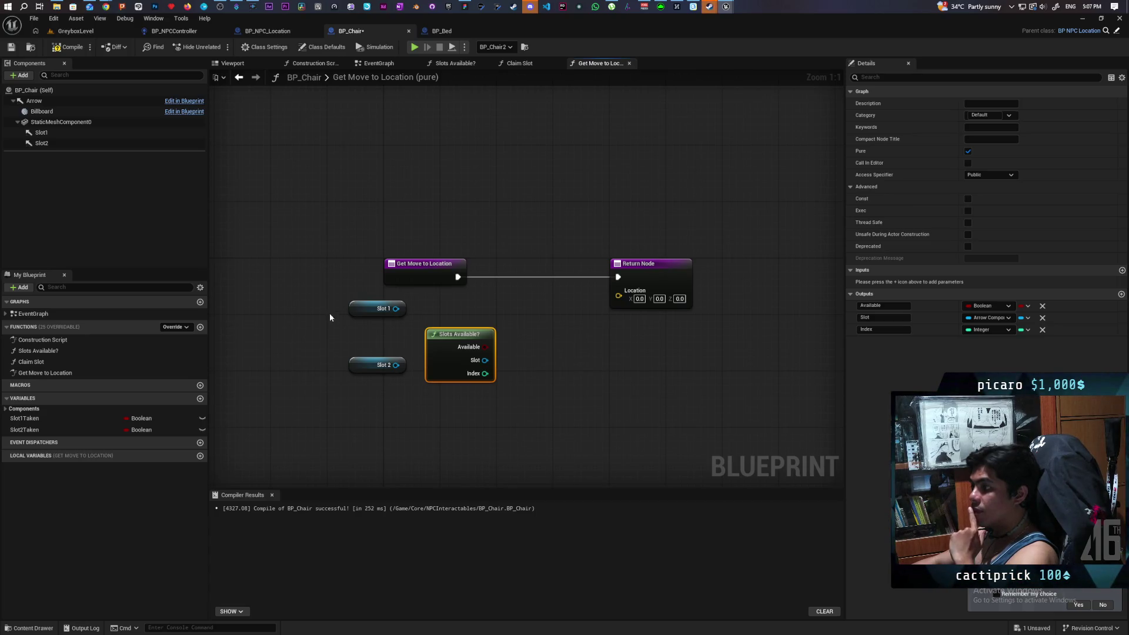
pyautogui.moveTo(329, 313); pyautogui.dragTo(381, 387)
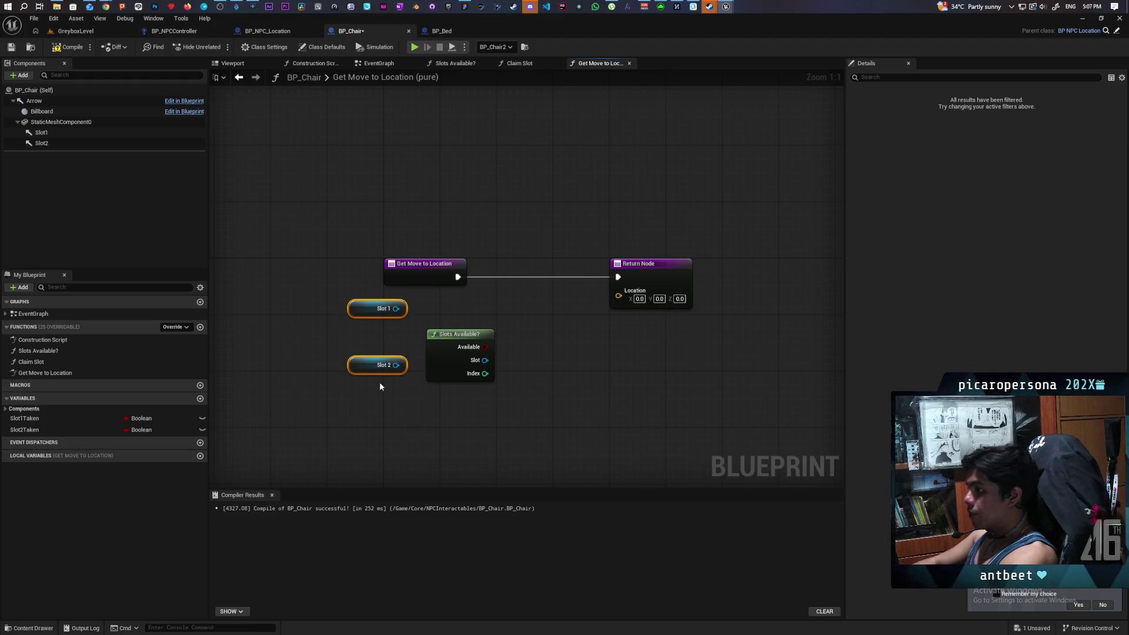
pyautogui.press('Delete')
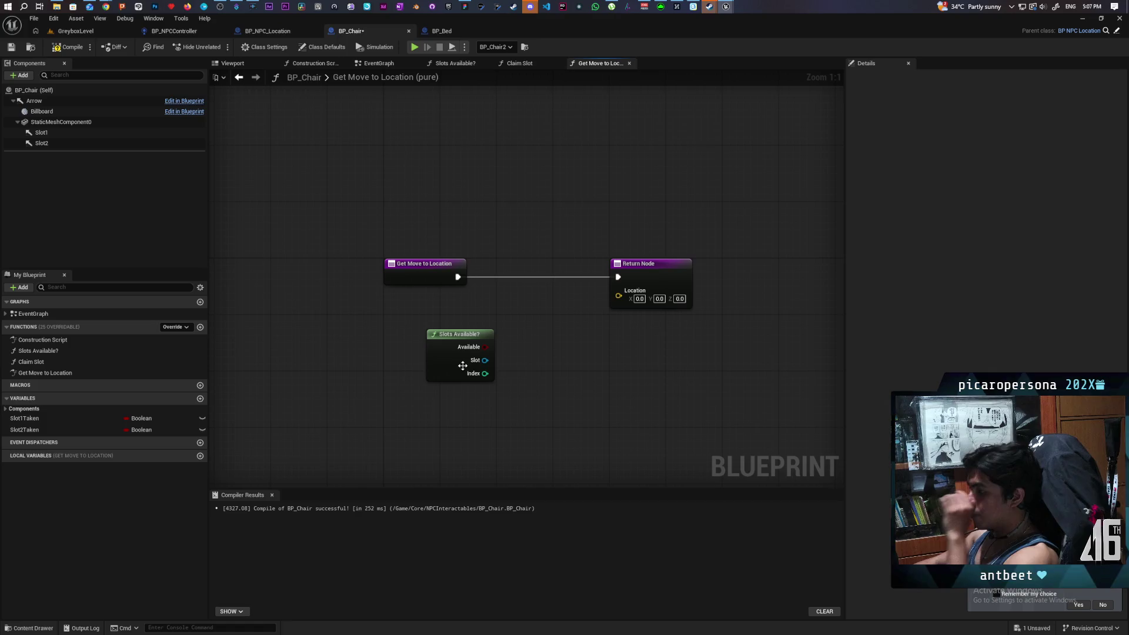
pyautogui.moveTo(481, 365); pyautogui.dragTo(551, 367)
pyautogui.write('ge')
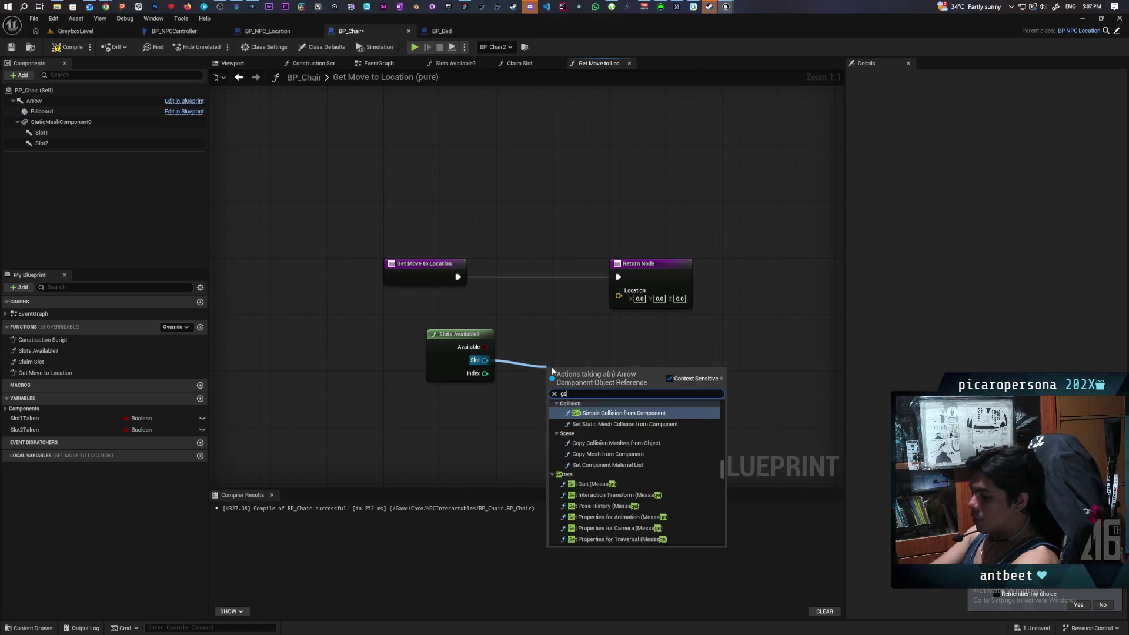
pyautogui.write('t world loca')
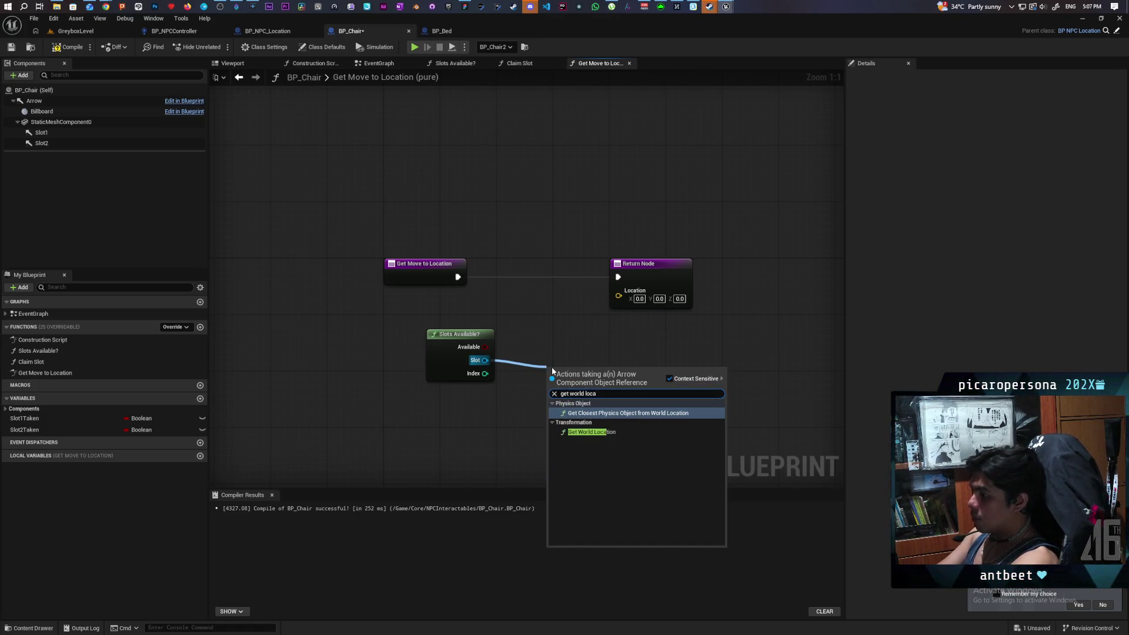
pyautogui.press('Return')
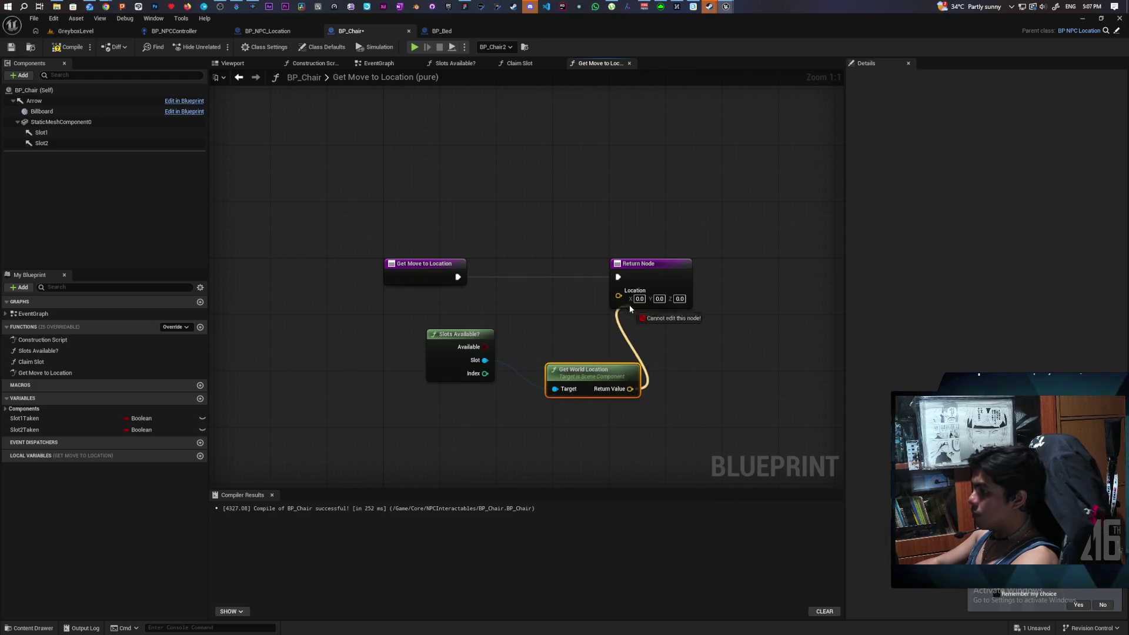
pyautogui.click(94, 32)
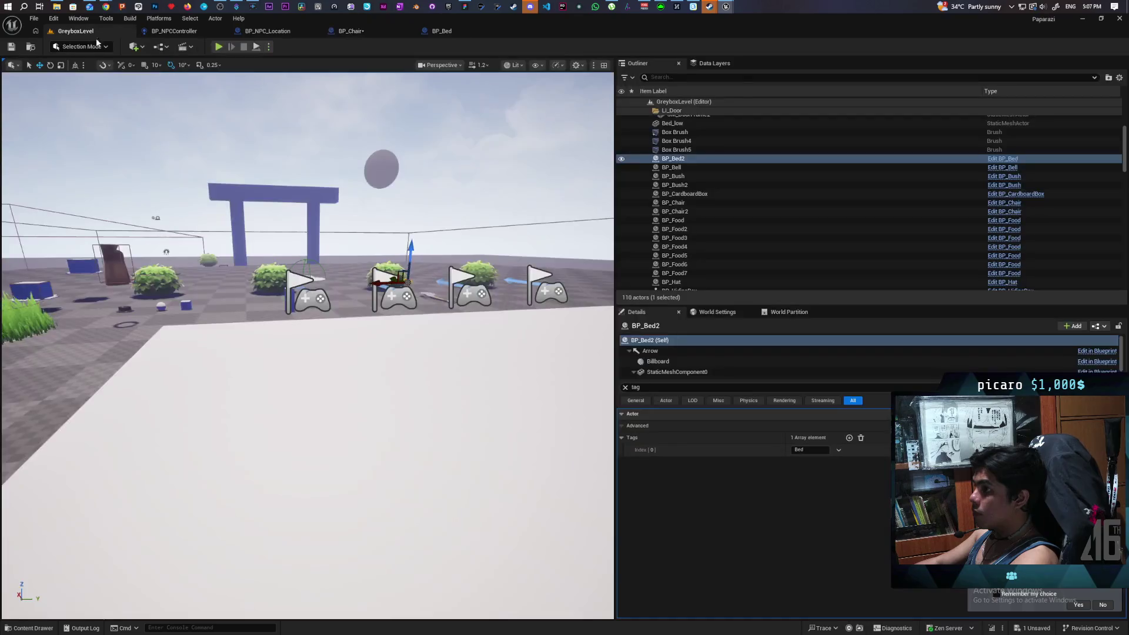
# - Play the level, resume past the breakpoint, walk to the NPC, put on the hat, then stop
pyautogui.click(219, 47)
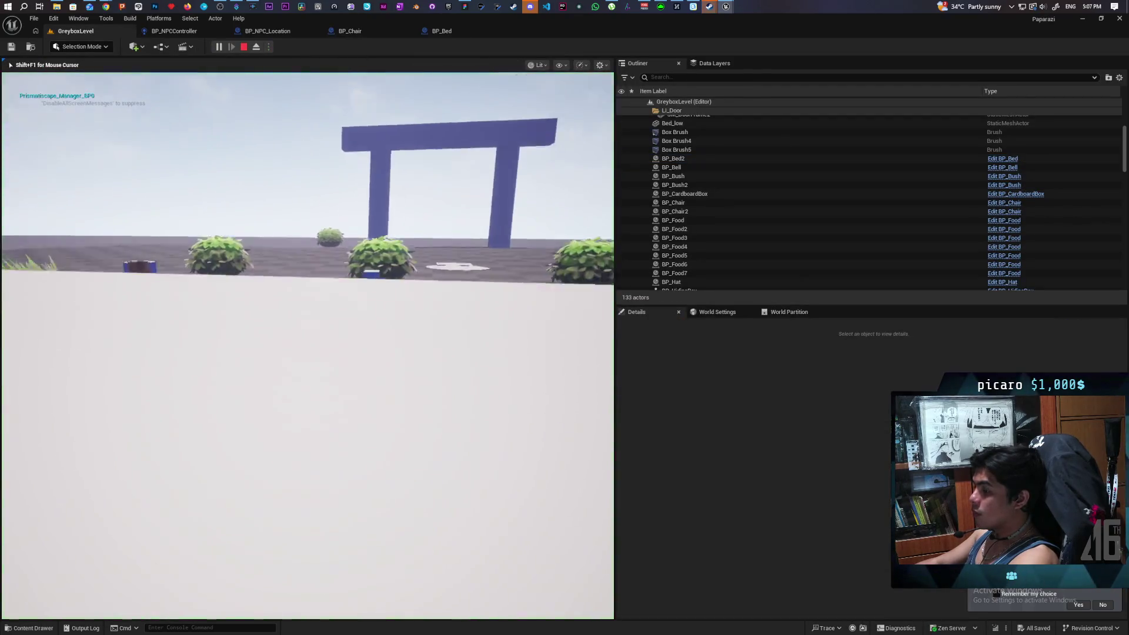
pyautogui.press('w')
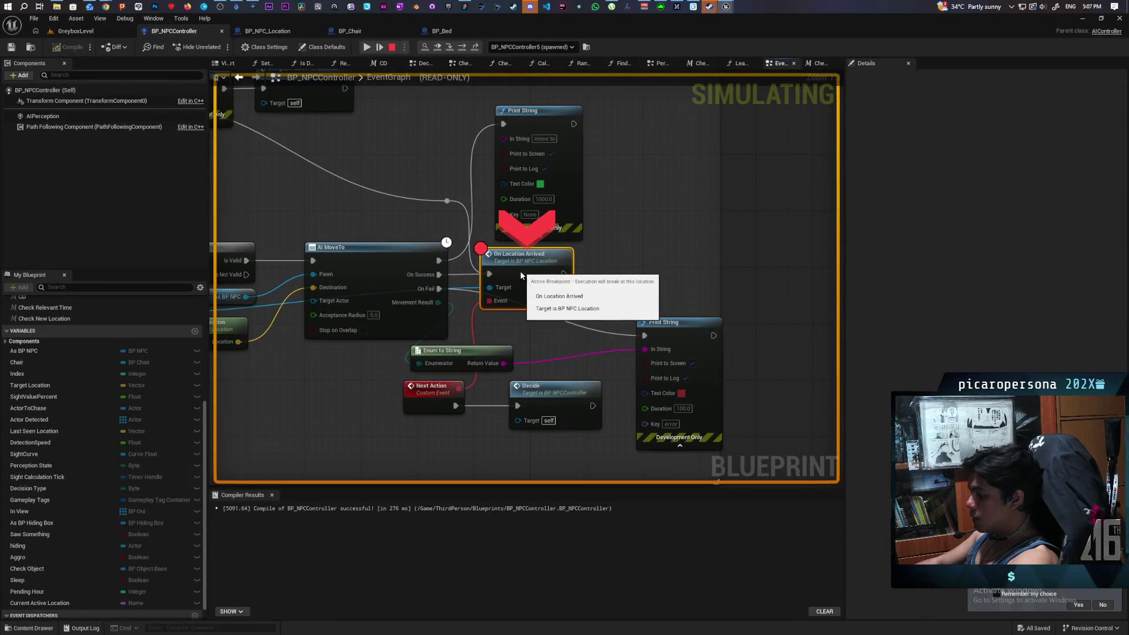
pyautogui.click(367, 48)
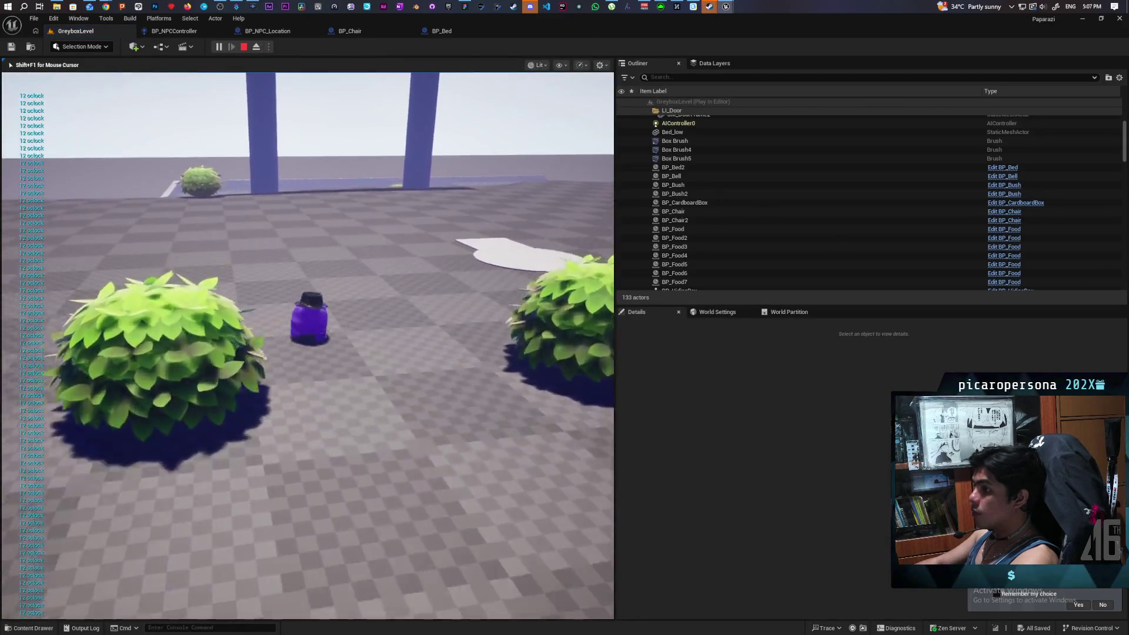
pyautogui.press('w')
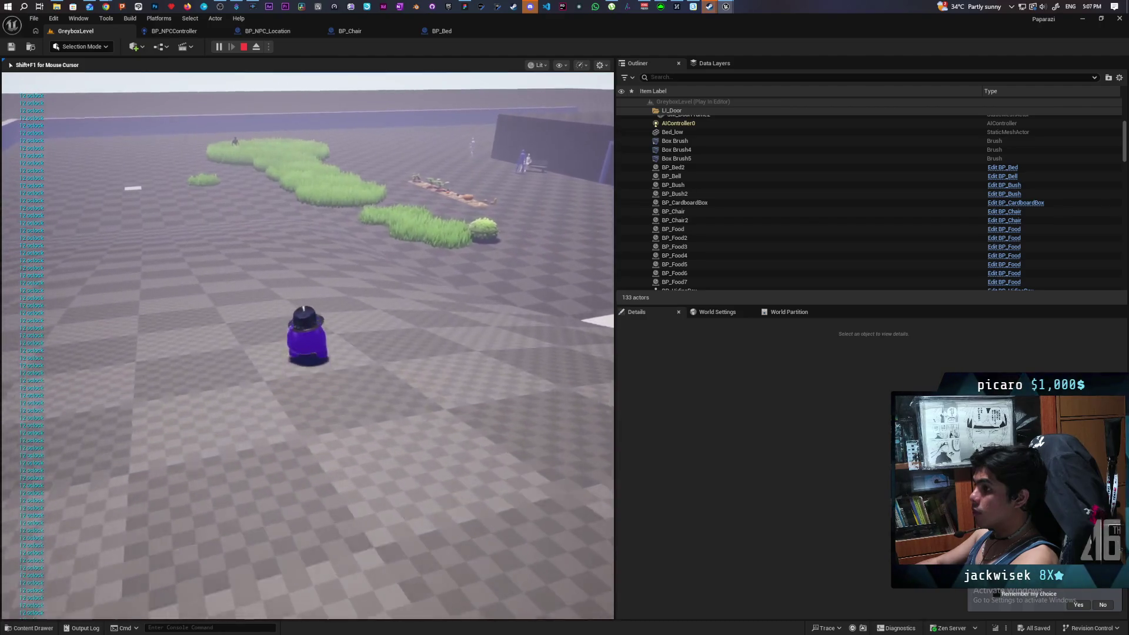
pyautogui.press('w')
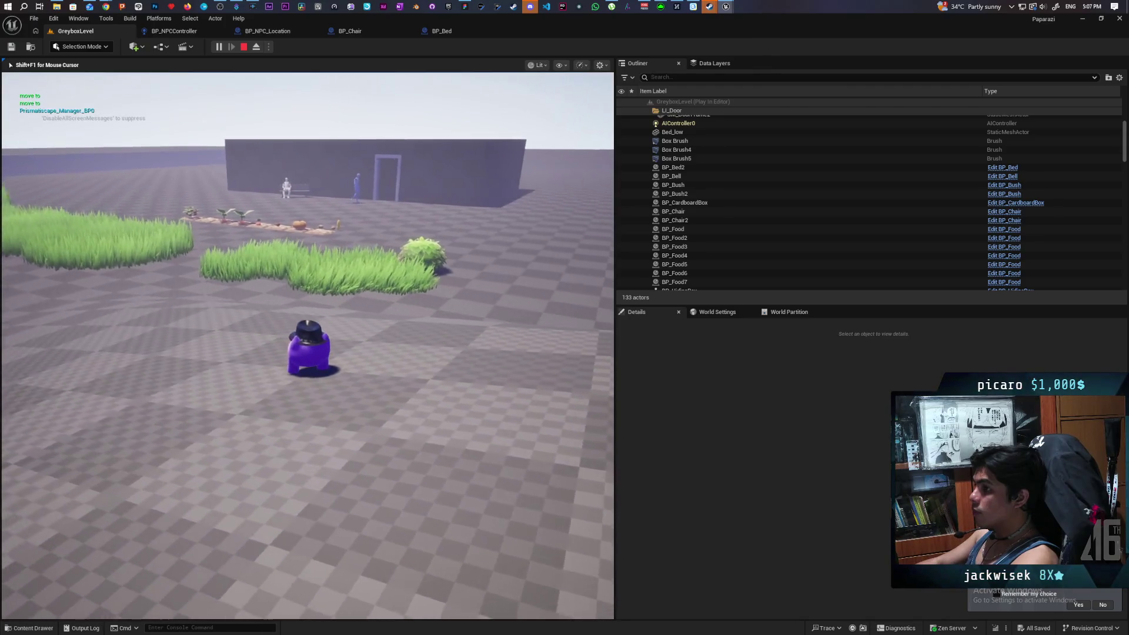
pyautogui.press('w')
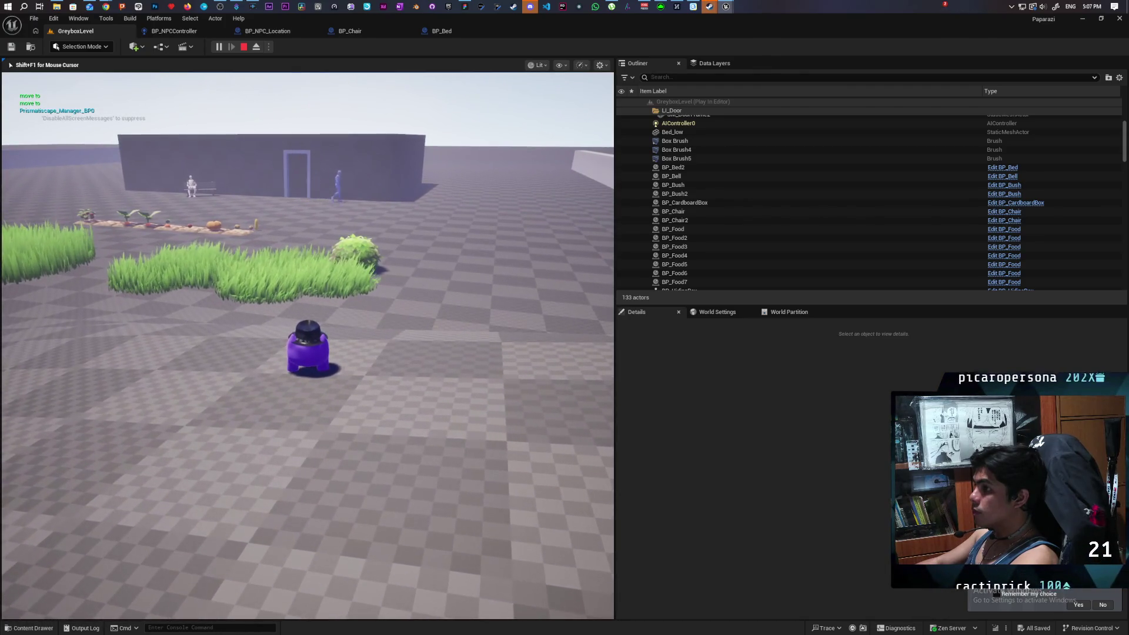
pyautogui.press('w')
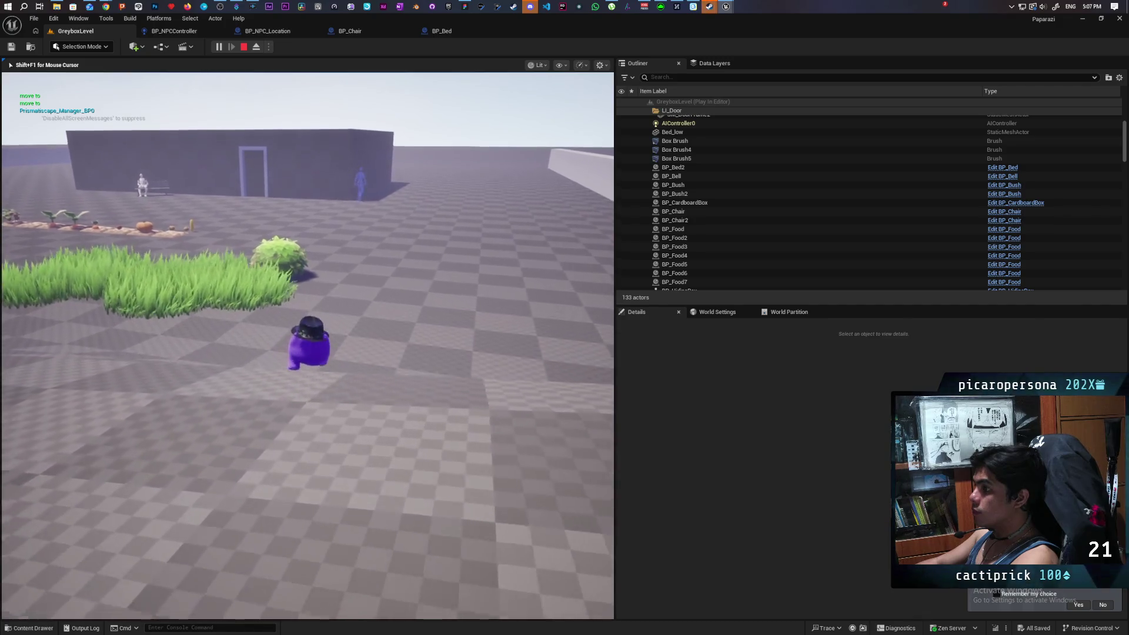
pyautogui.press('w')
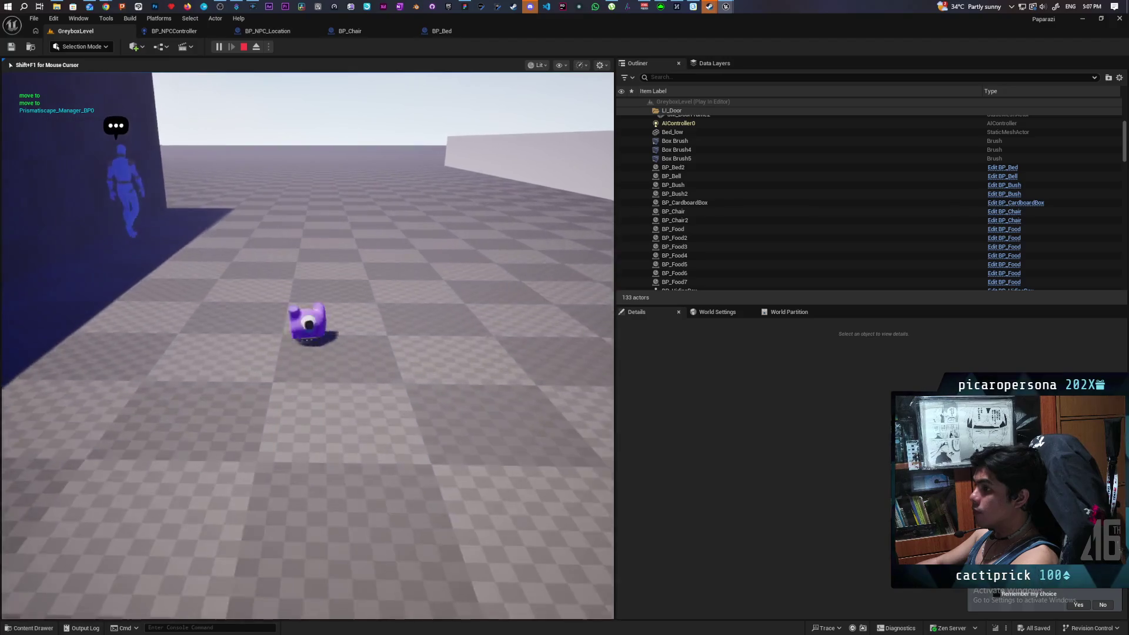
pyautogui.press('e')
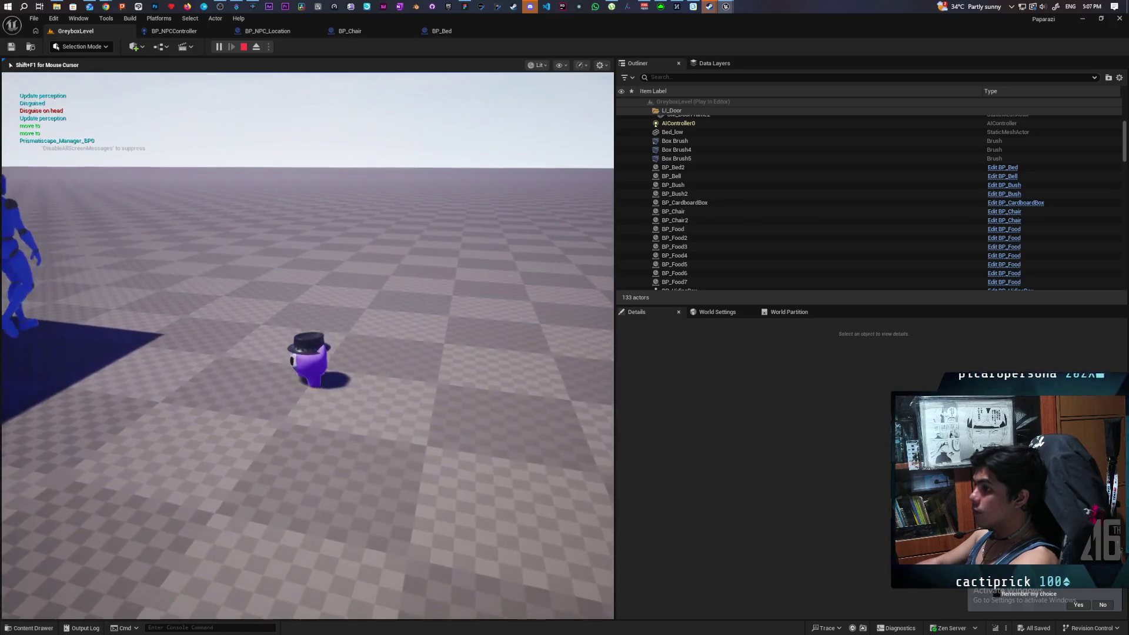
pyautogui.press('Escape')
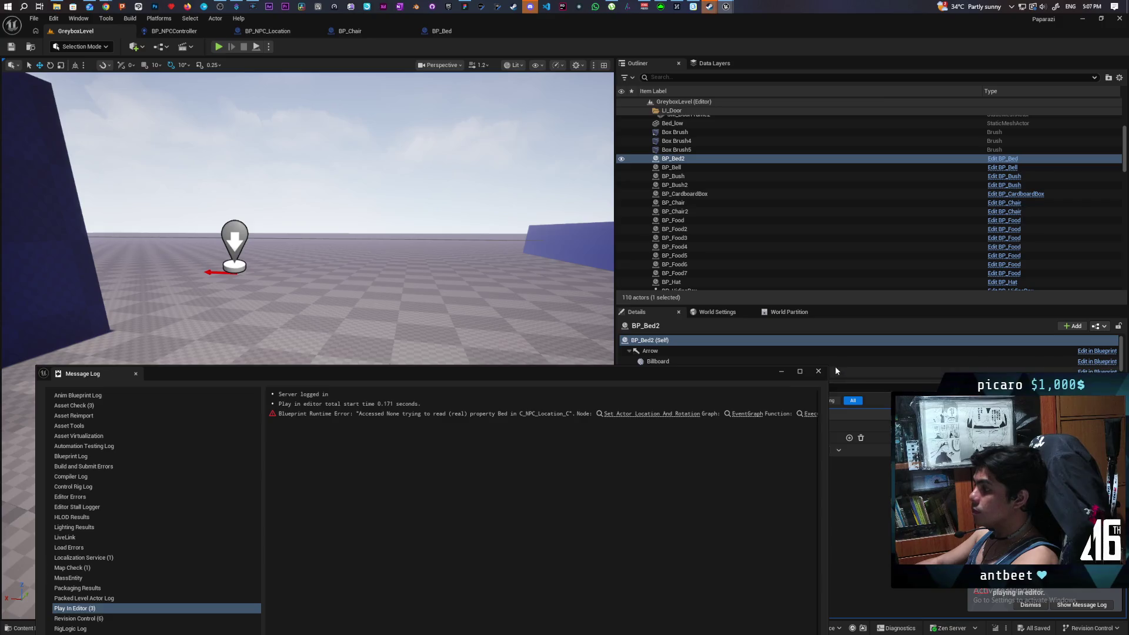
# - Close the error log and delete the "move to" and error Print String nodes in BP_NPCController
pyautogui.click(818, 371)
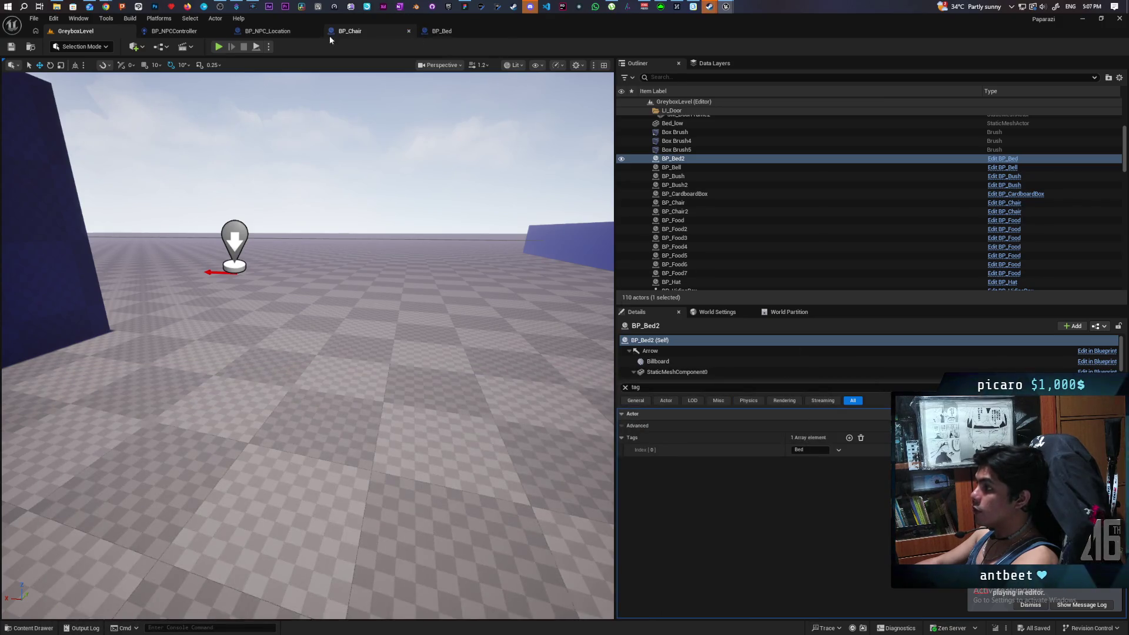
pyautogui.click(176, 31)
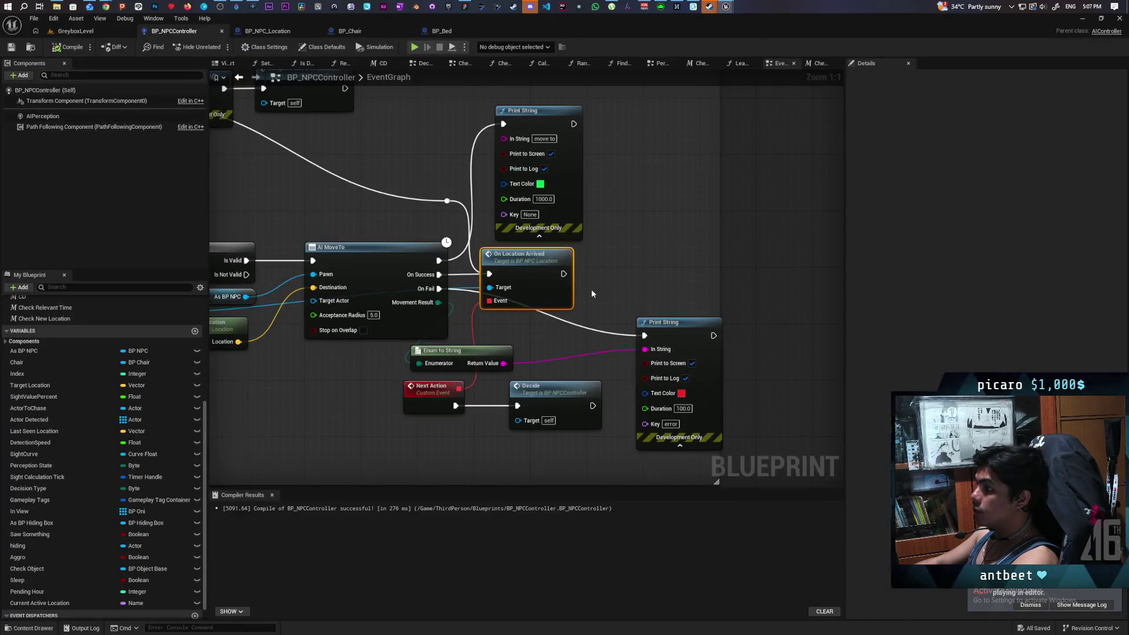
pyautogui.scroll(-2, 607, 260)
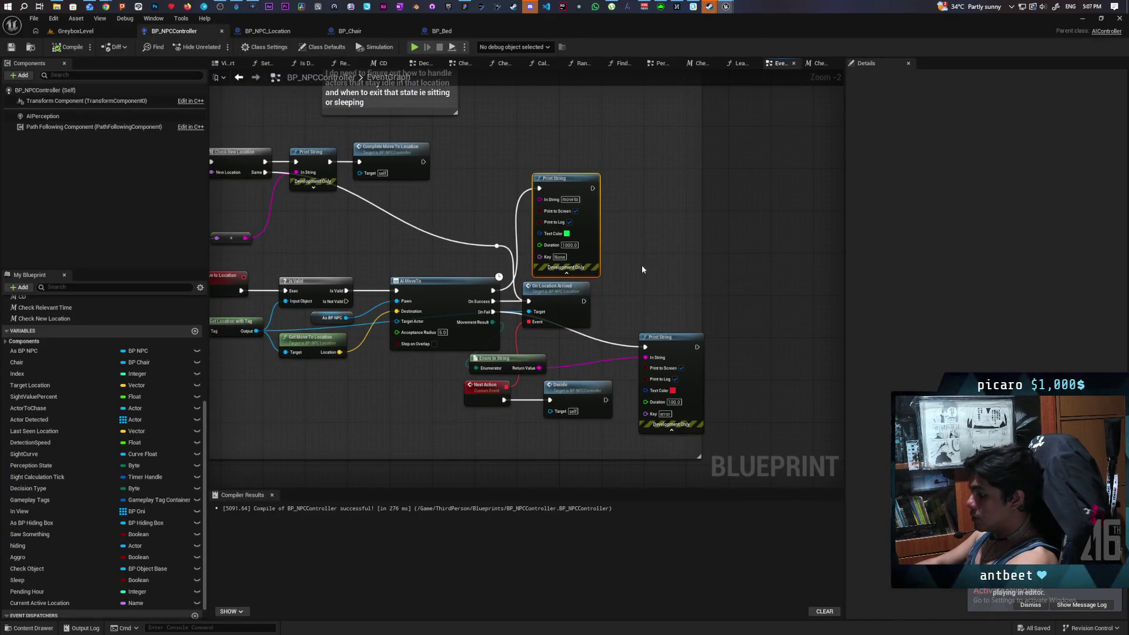
pyautogui.press('Delete')
pyautogui.click(678, 346)
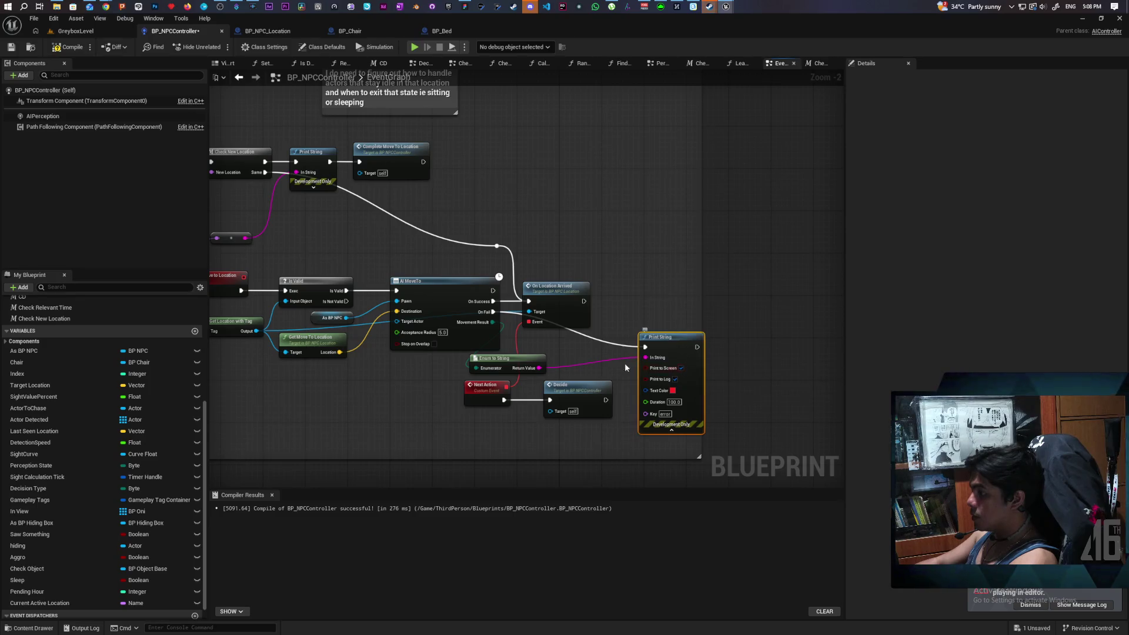
pyautogui.press('Delete')
# - Review the AI Decide, Sit Down and Update Time sections, then start a new GreyboxLevel playtest
pyautogui.scroll(-3, 572, 359)
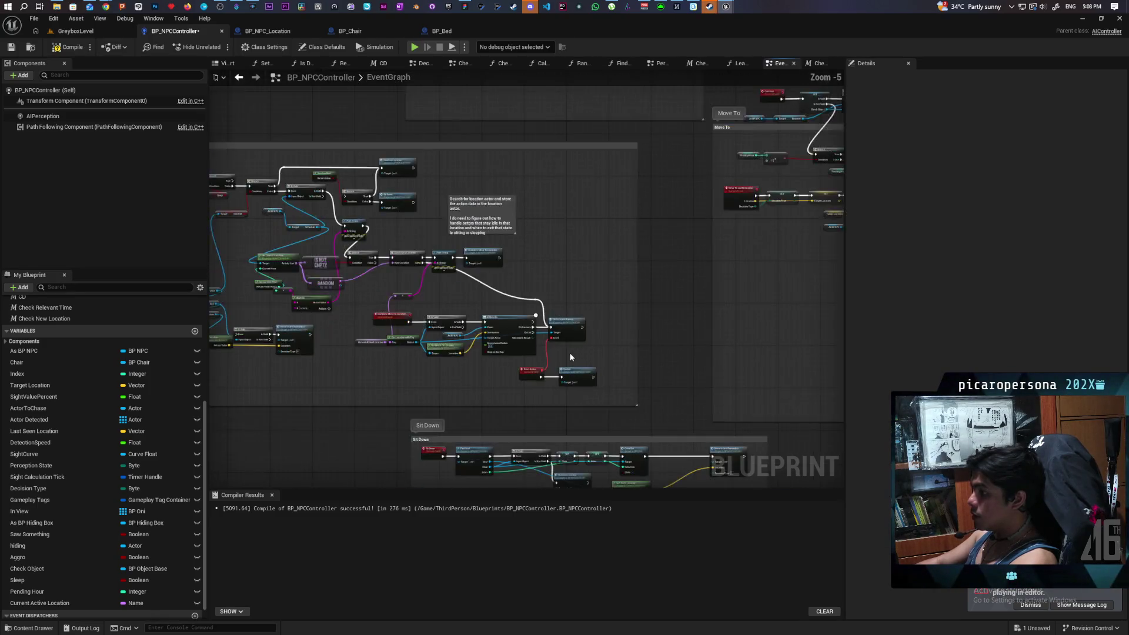
pyautogui.moveTo(545, 398)
pyautogui.mouseDown()
pyautogui.moveTo(606, 191)
pyautogui.moveTo(483, 132)
pyautogui.mouseUp()
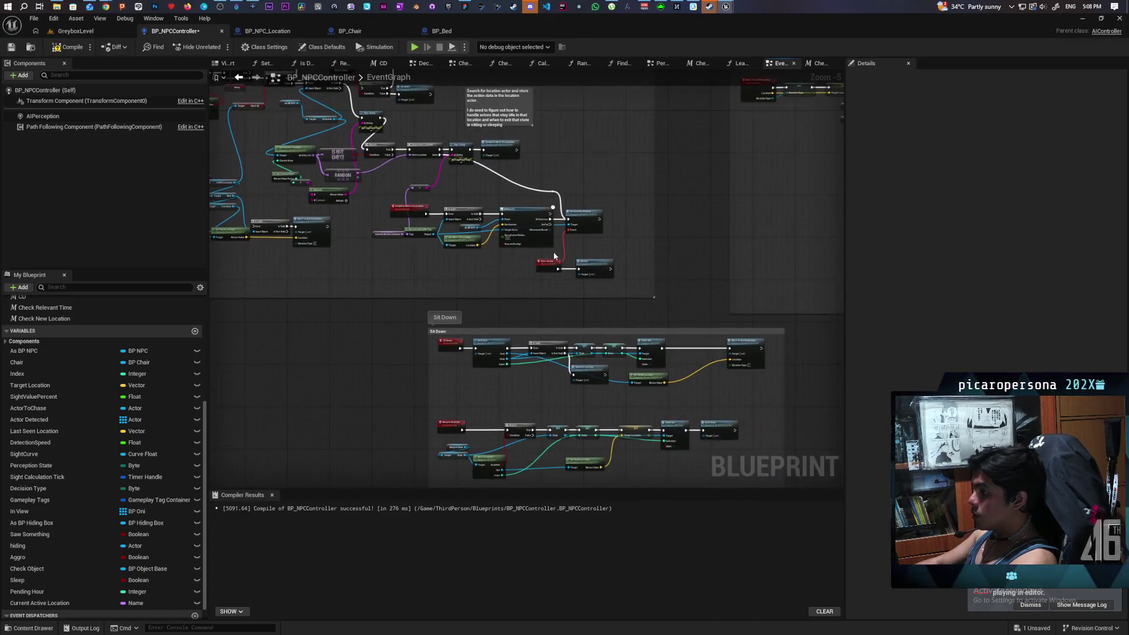
pyautogui.moveTo(640, 255); pyautogui.dragTo(613, 134)
pyautogui.scroll(5, 474, 248)
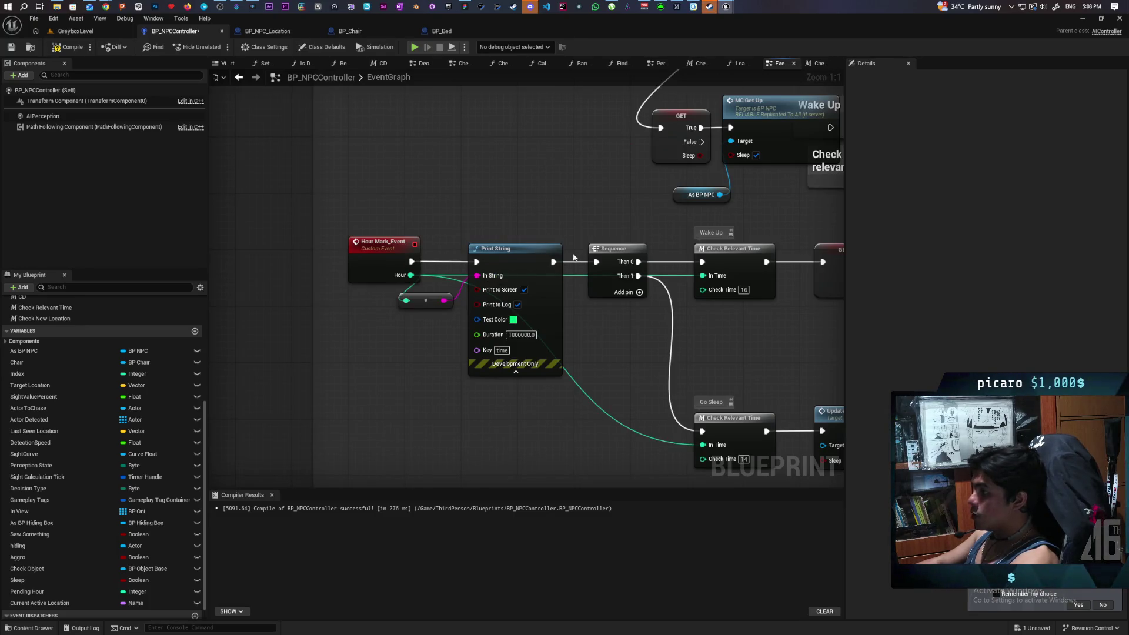
pyautogui.click(93, 30)
pyautogui.hotkey('alt', 'p')
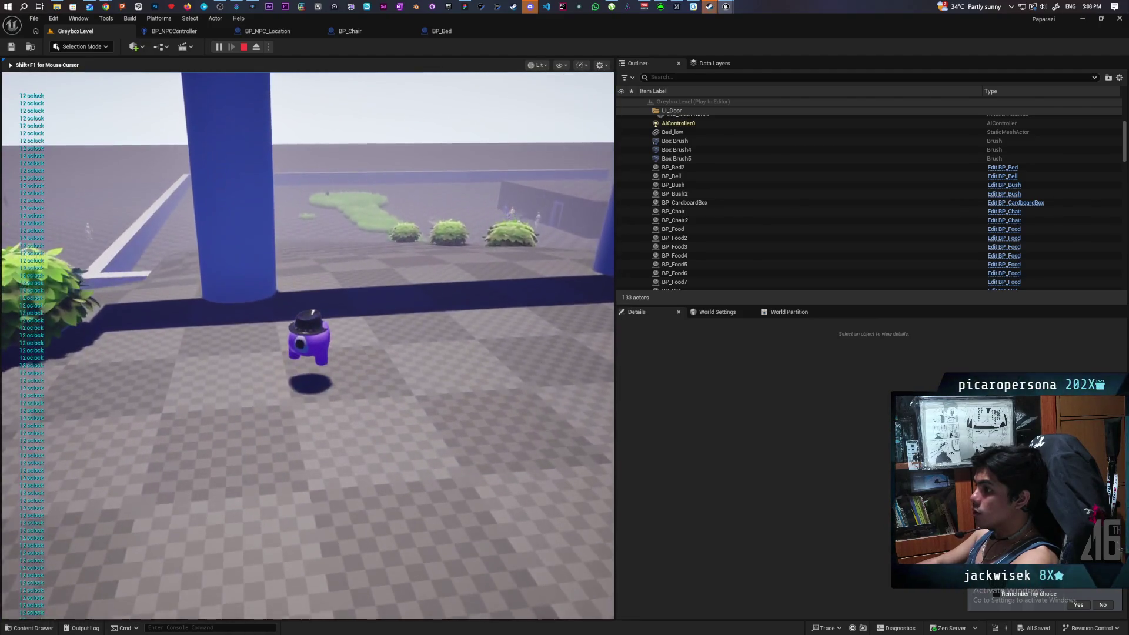
# - Stop the playtest, dismiss the error log, and review the Bed blueprint's Complete Action function
pyautogui.press('Escape')
pyautogui.click(818, 372)
pyautogui.click(442, 31)
pyautogui.click(276, 31)
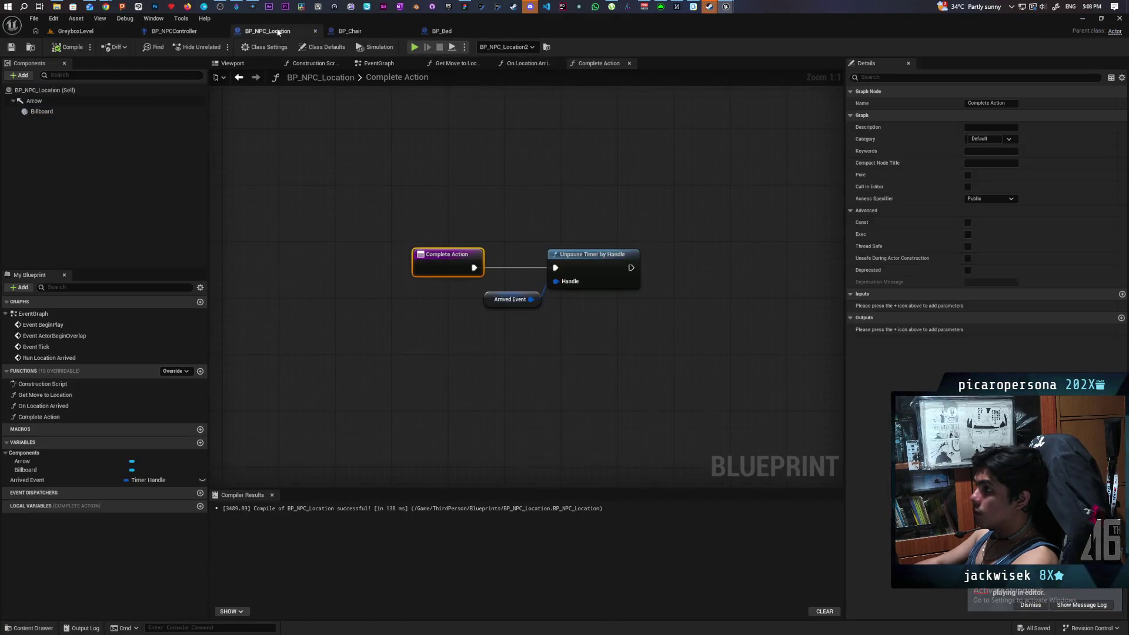
pyautogui.click(182, 33)
# - Delete the leftover Print String node in BP_NPCController and play GreyboxLevel again
pyautogui.scroll(-6, 514, 185)
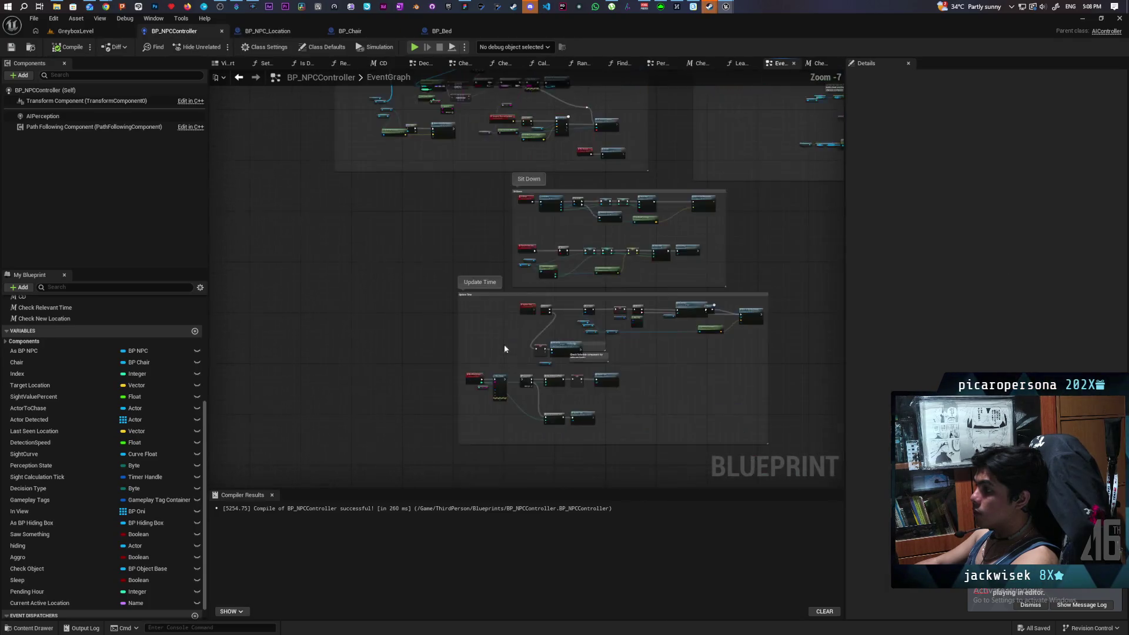
pyautogui.scroll(7, 597, 247)
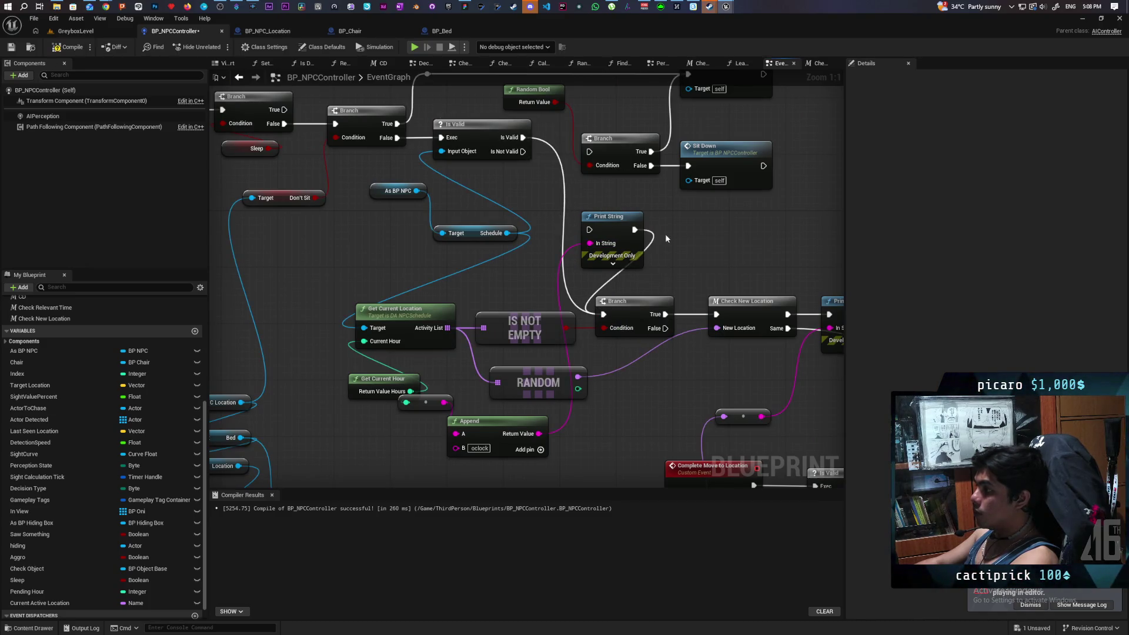
pyautogui.press('Delete')
pyautogui.moveTo(611, 263)
pyautogui.mouseDown()
pyautogui.moveTo(521, 164)
pyautogui.moveTo(403, 170)
pyautogui.moveTo(380, 154)
pyautogui.mouseUp()
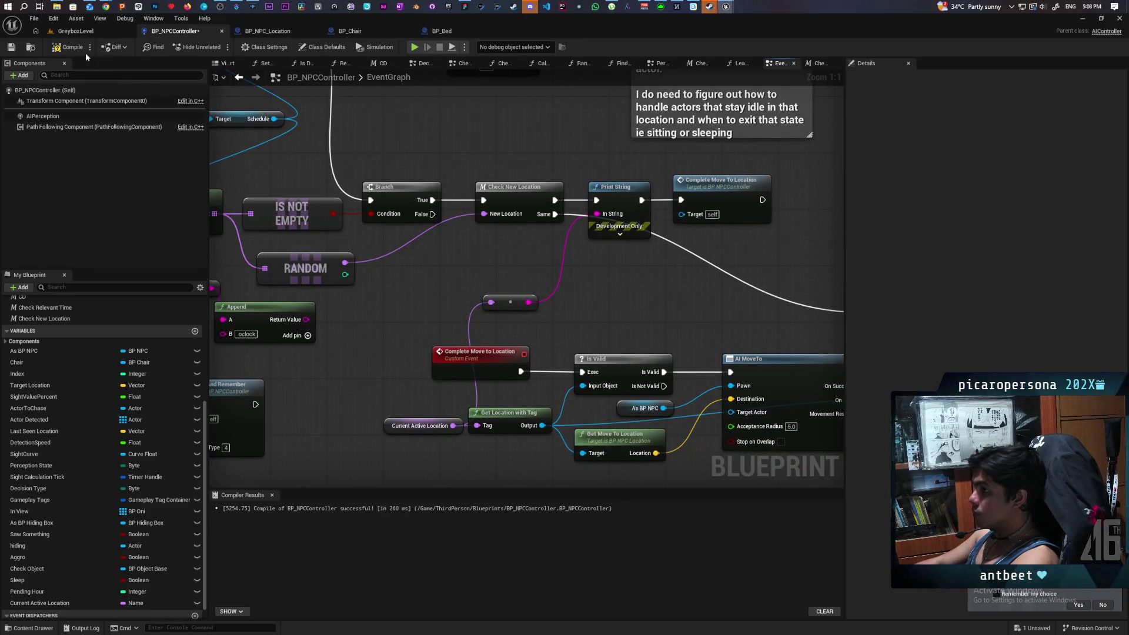
pyautogui.click(83, 30)
pyautogui.click(218, 46)
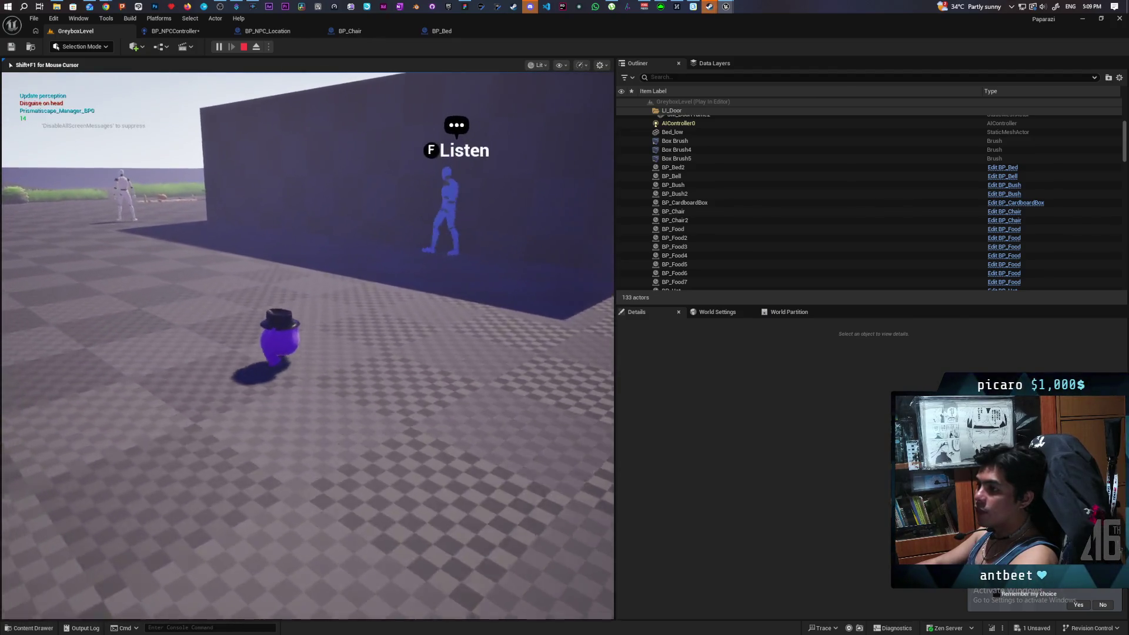
# - Check the DA_Test hourly schedule entries, then return control to the running game
pyautogui.hotkey('shift', 'F1')
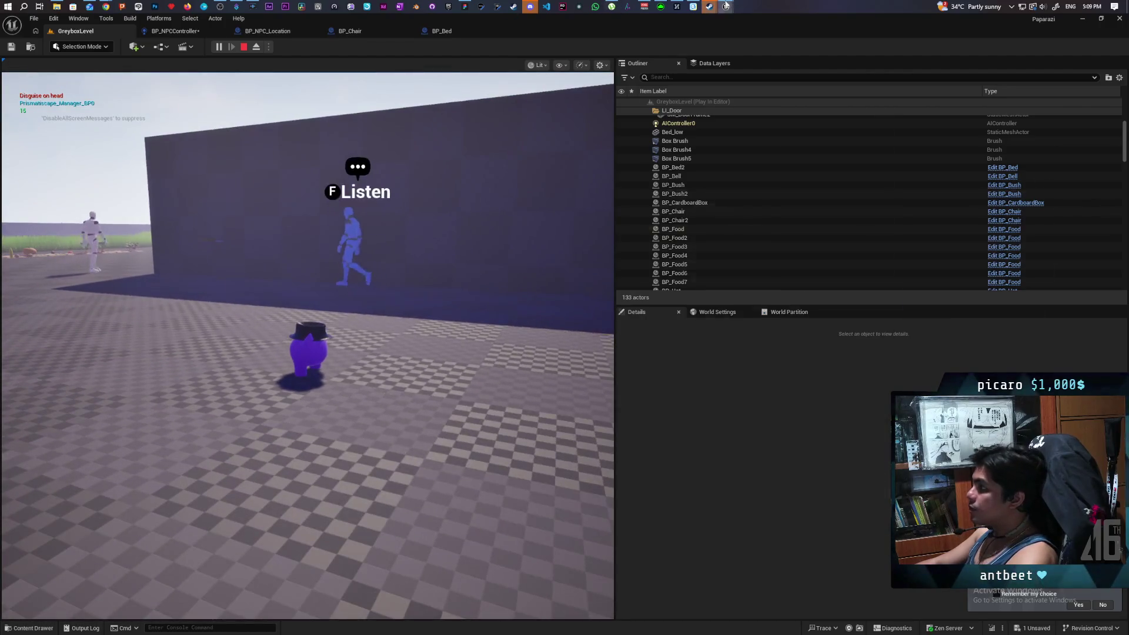
pyautogui.click(726, 6)
pyautogui.click(471, 235)
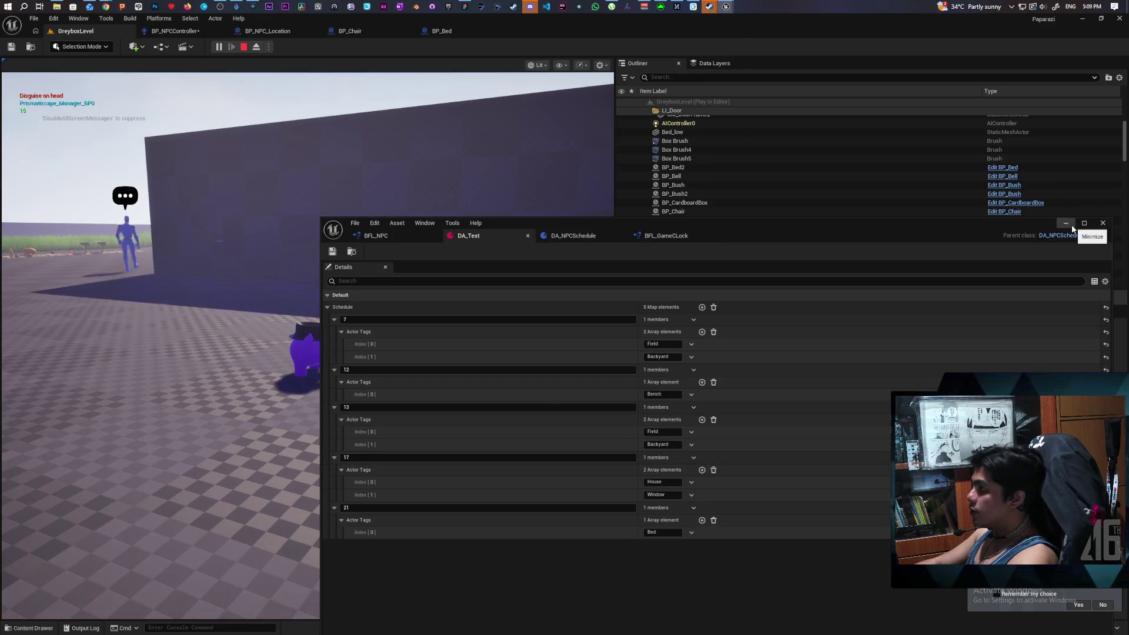
pyautogui.click(1066, 223)
pyautogui.click(480, 227)
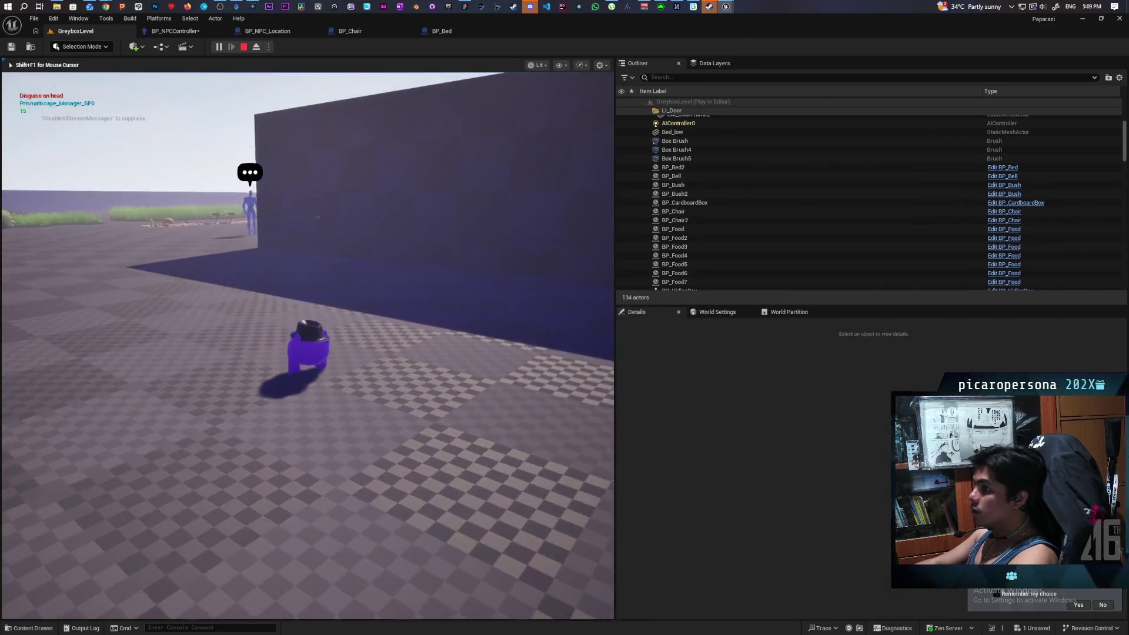
# - Walk the player toward the doorway, following the blue NPC along its schedule
pyautogui.press('w')
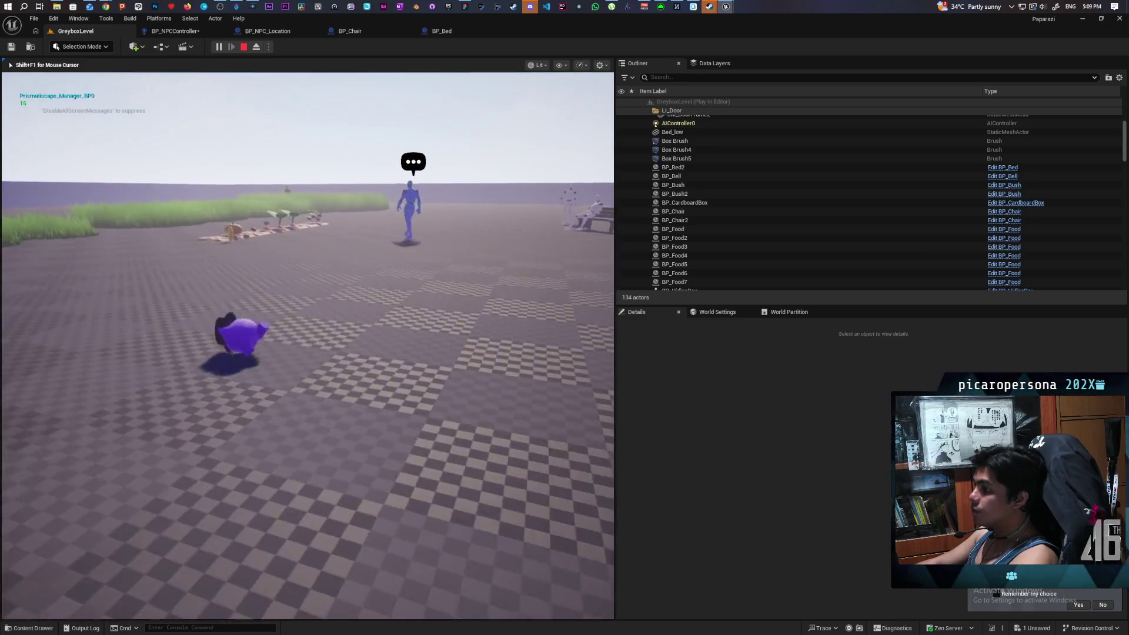
pyautogui.press('w')
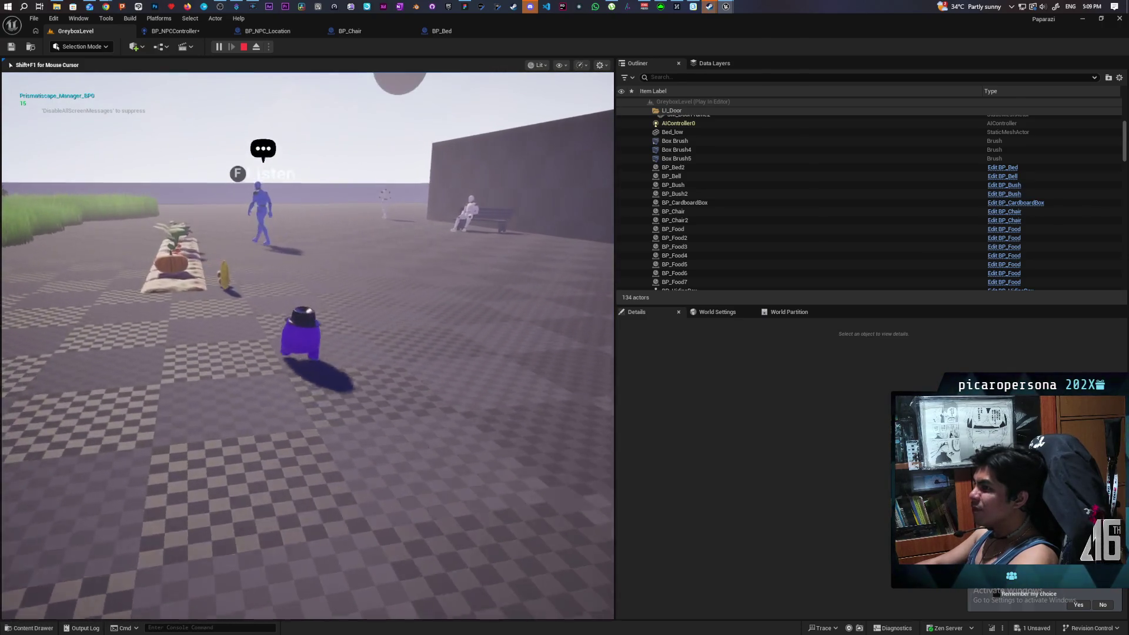
pyautogui.press('w')
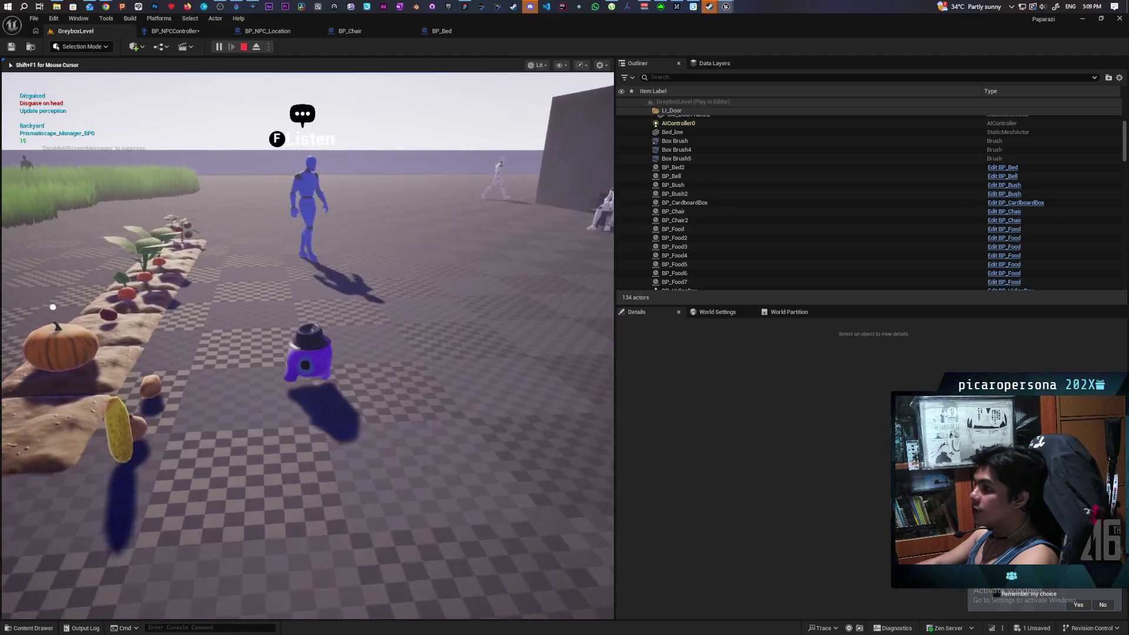
pyautogui.press('w')
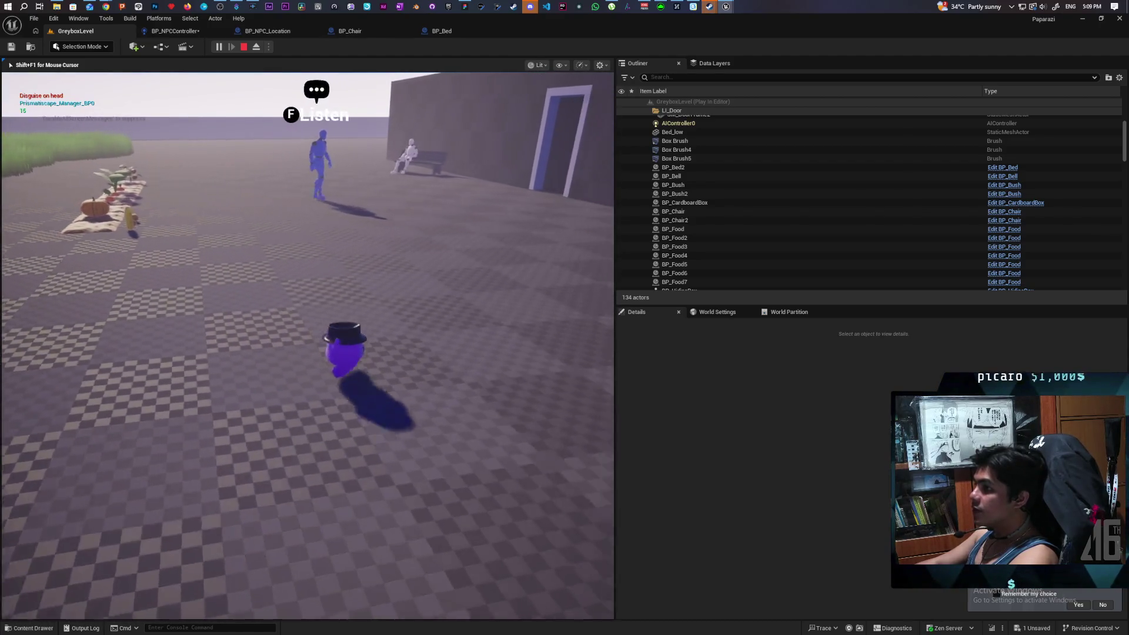
pyautogui.press('w')
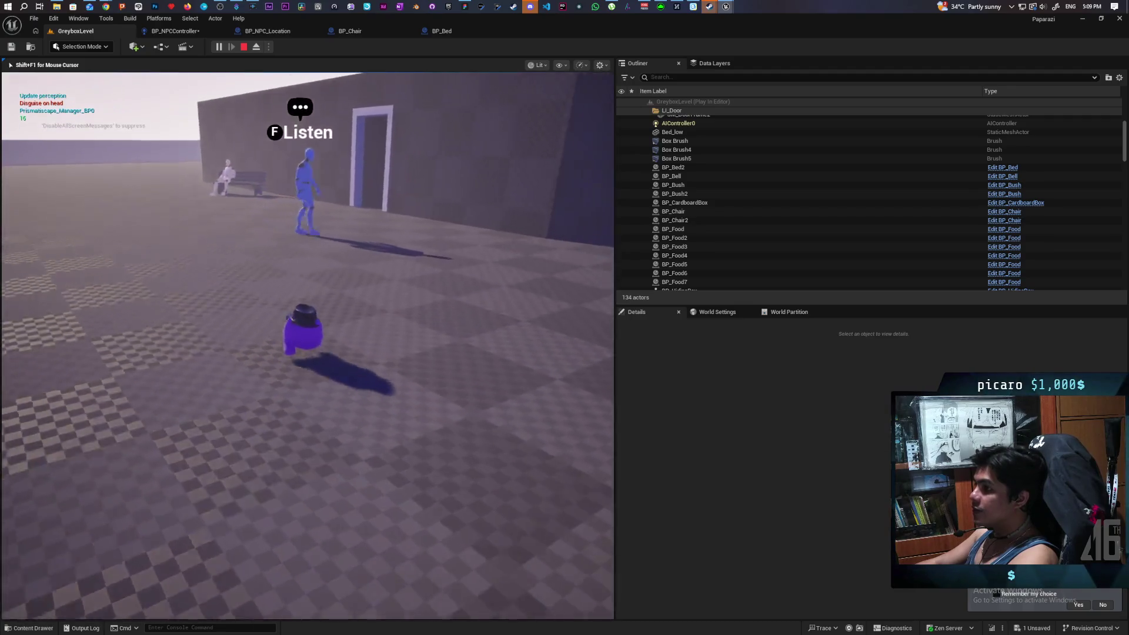
pyautogui.press('w')
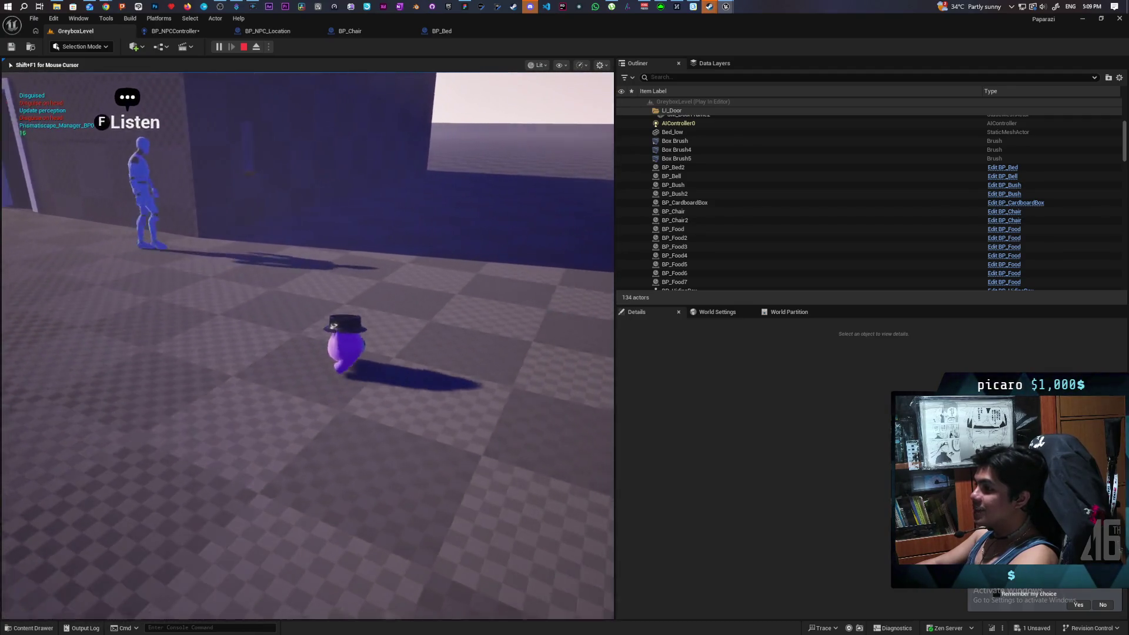
pyautogui.press('w')
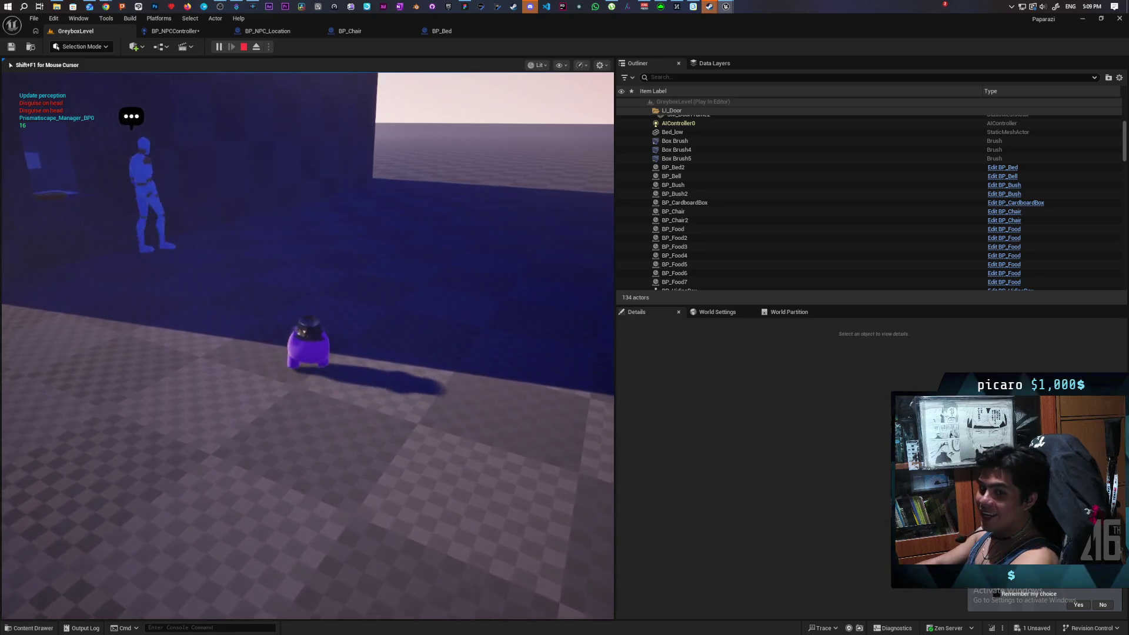
pyautogui.press('w')
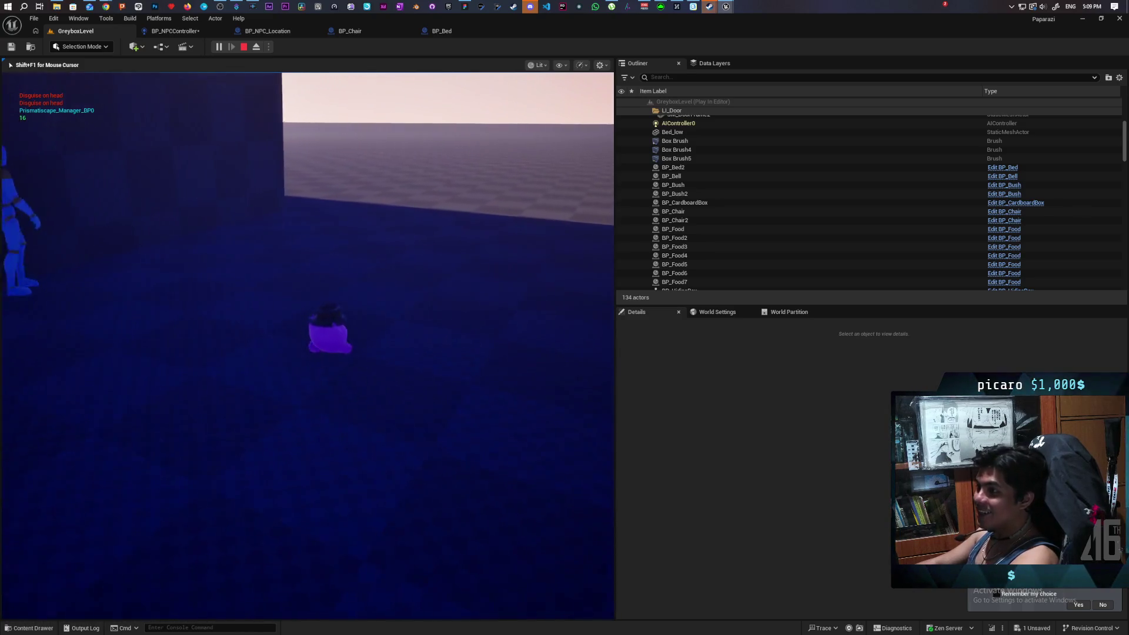
pyautogui.press('w')
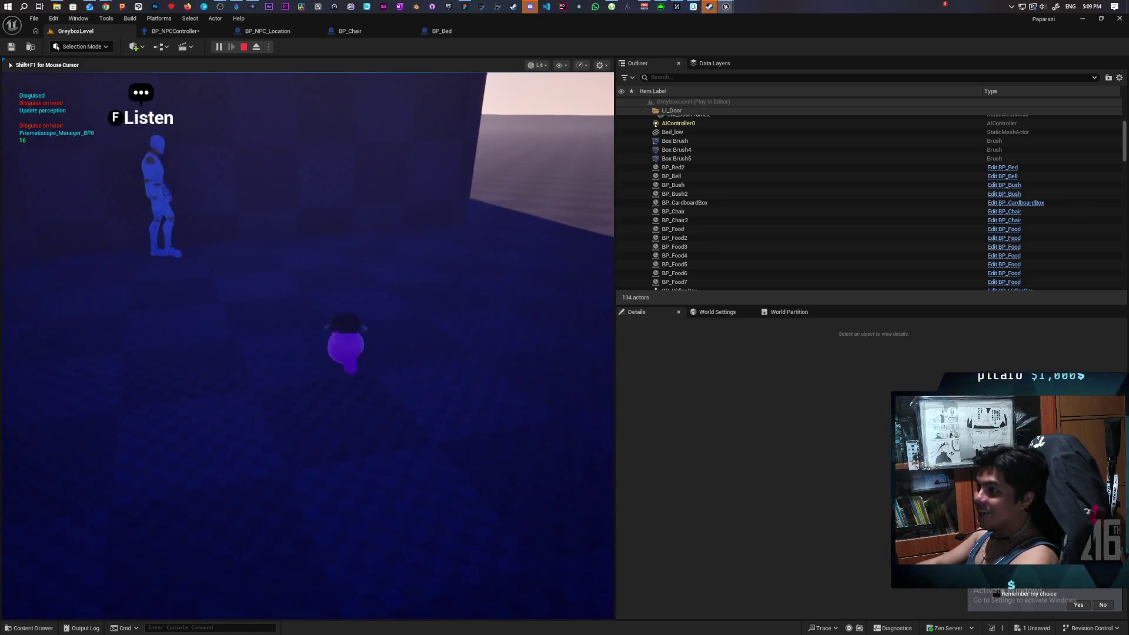
pyautogui.press('w')
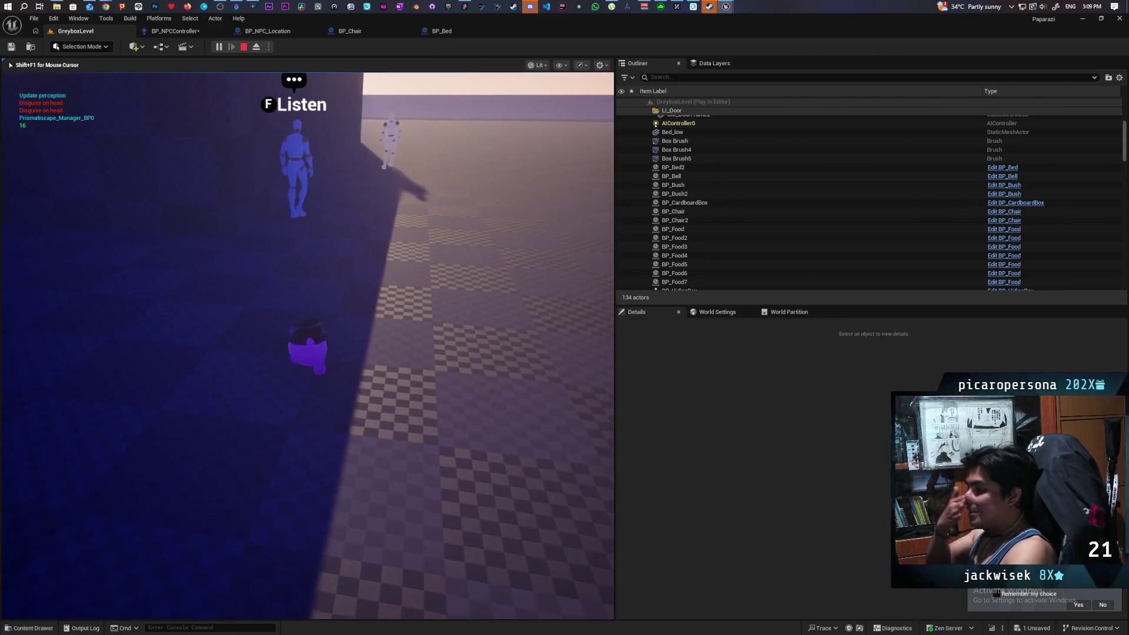
pyautogui.press('w')
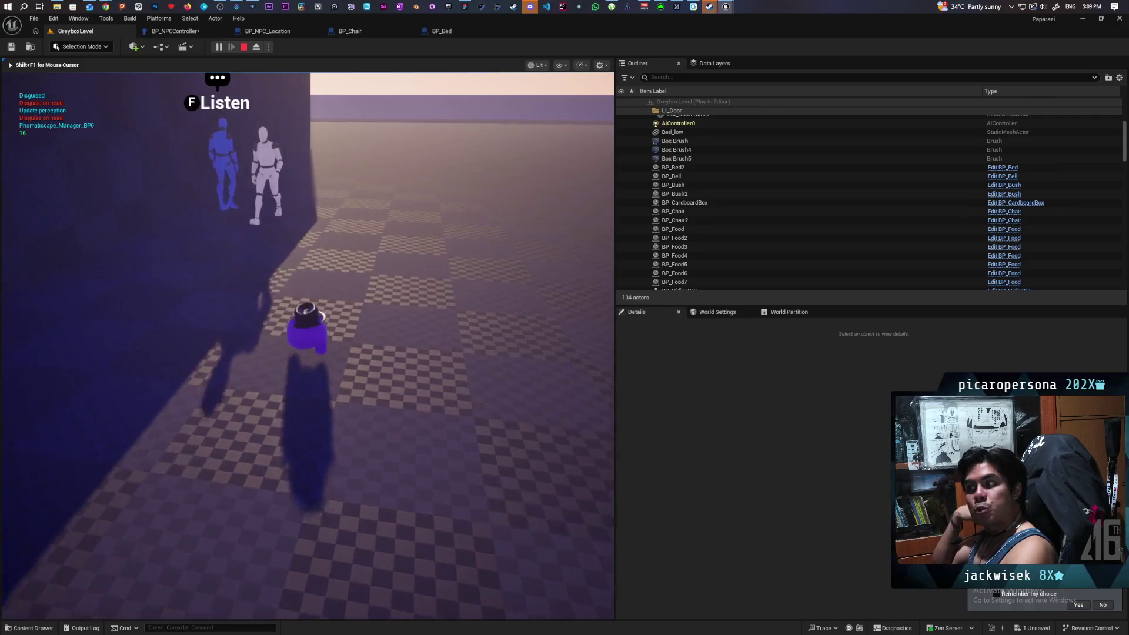
pyautogui.press('s')
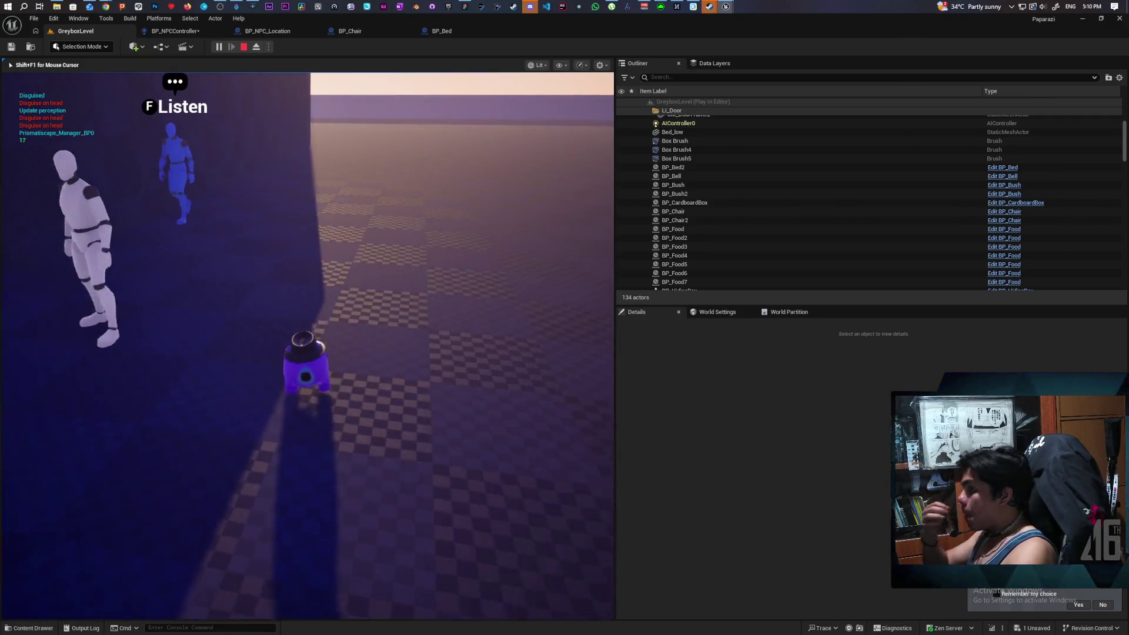
# - Move left and right between the doorway and vegetable garden, tracking the walking NPCs
pyautogui.press('a')
pyautogui.press('a')
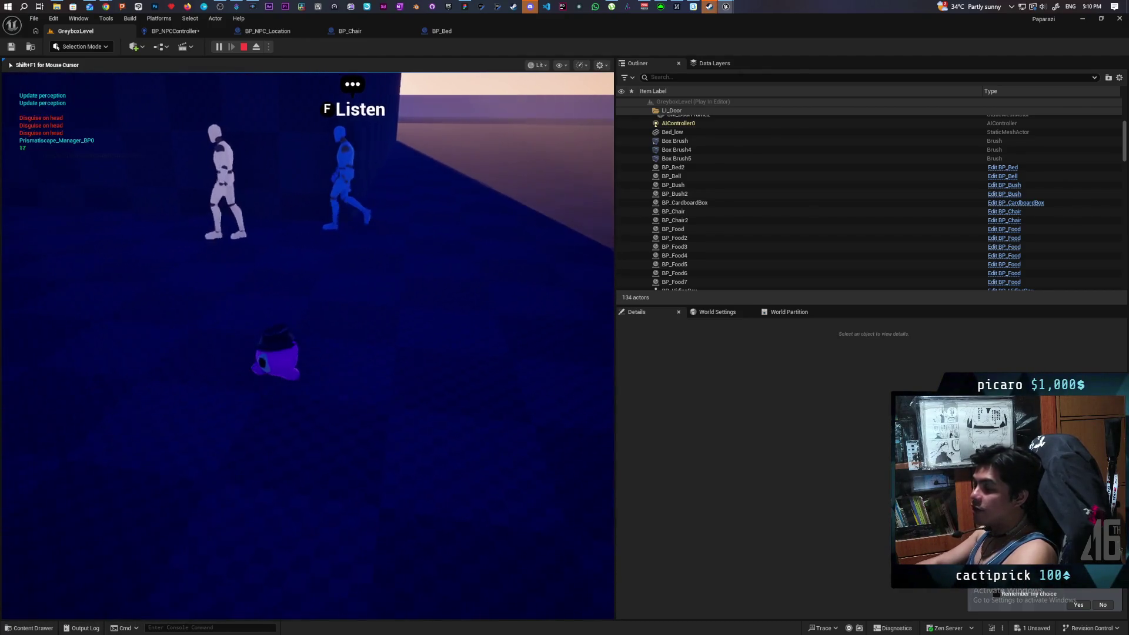
pyautogui.press('a')
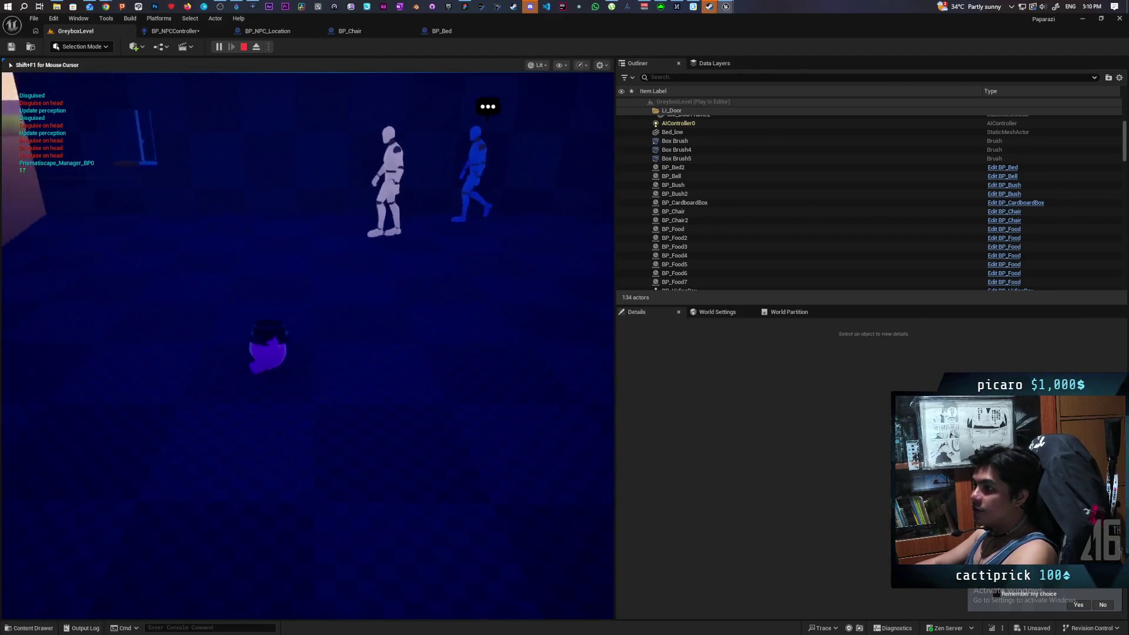
pyautogui.press('a')
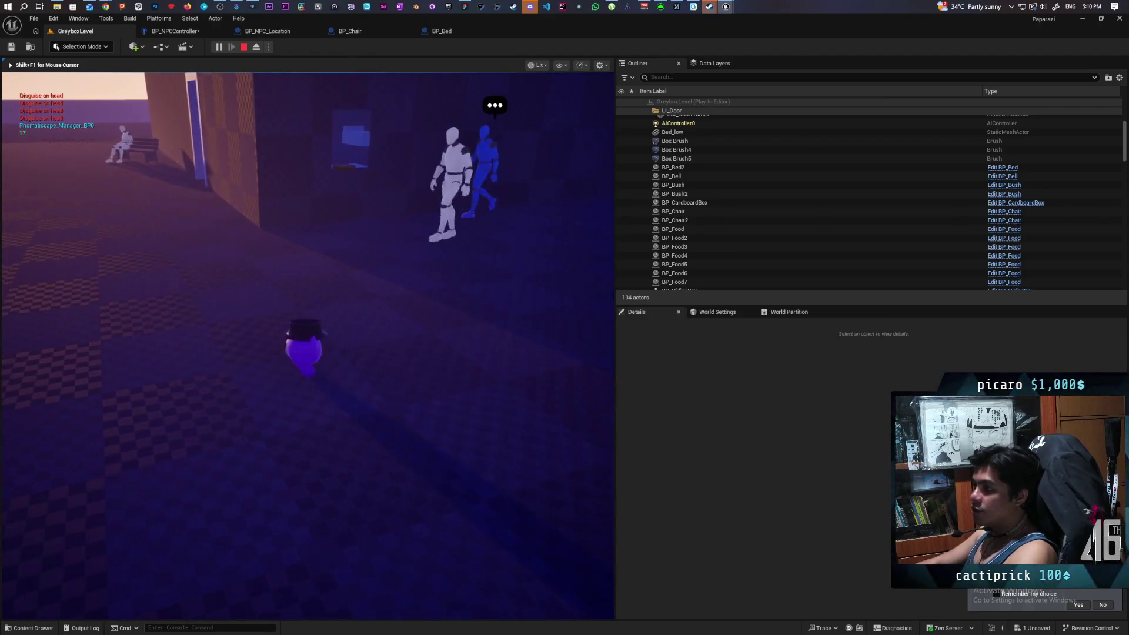
pyautogui.press('a')
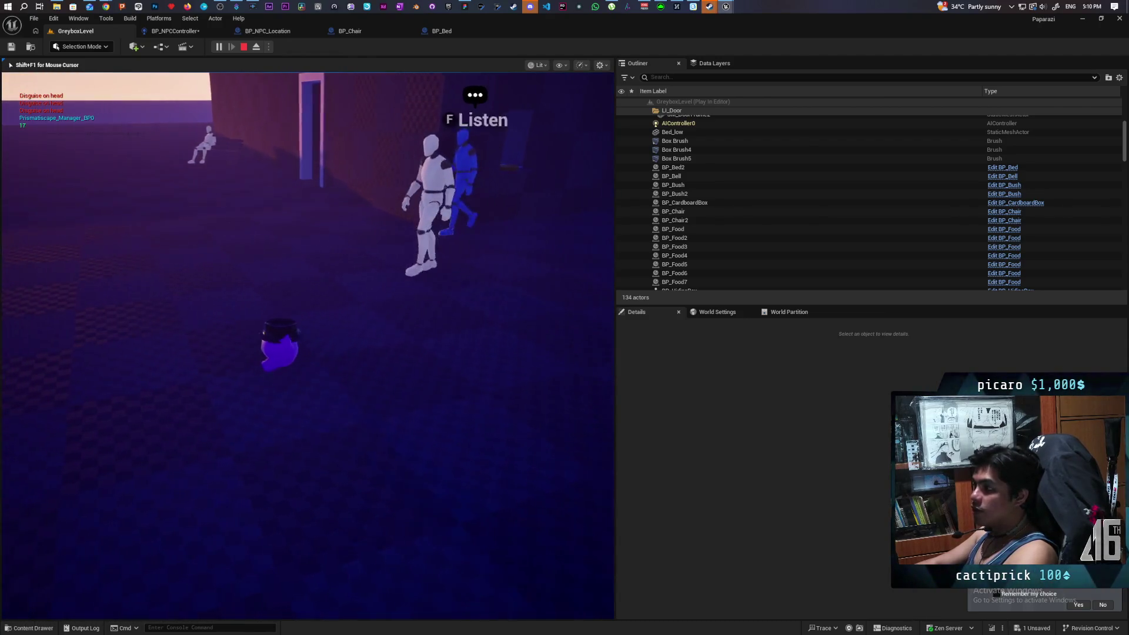
pyautogui.press('d')
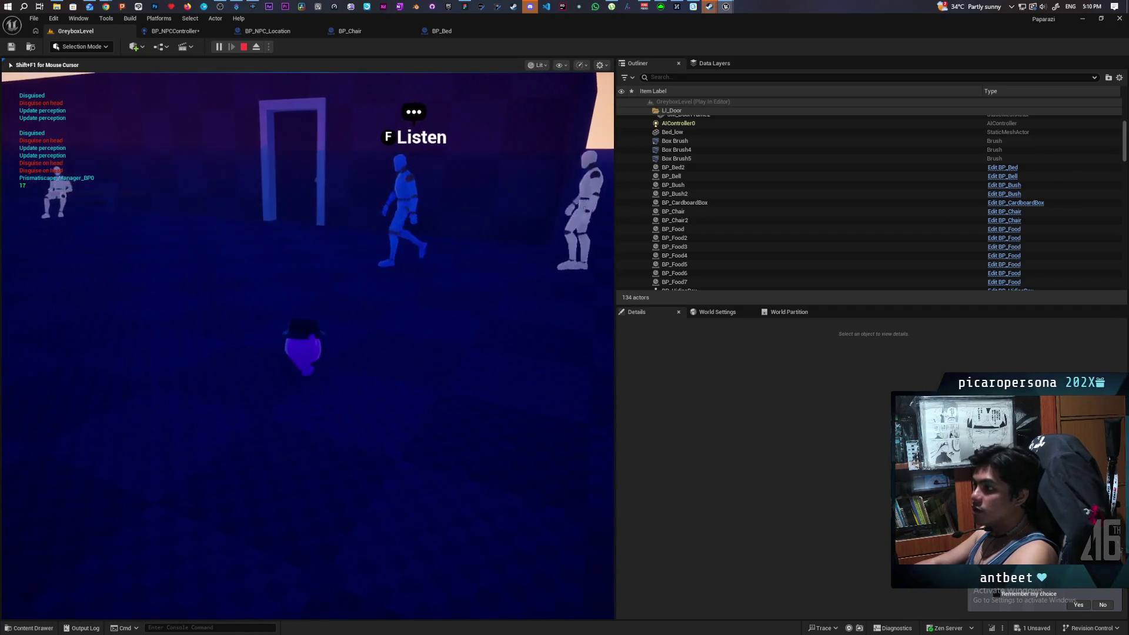
pyautogui.press('a')
pyautogui.press('a')
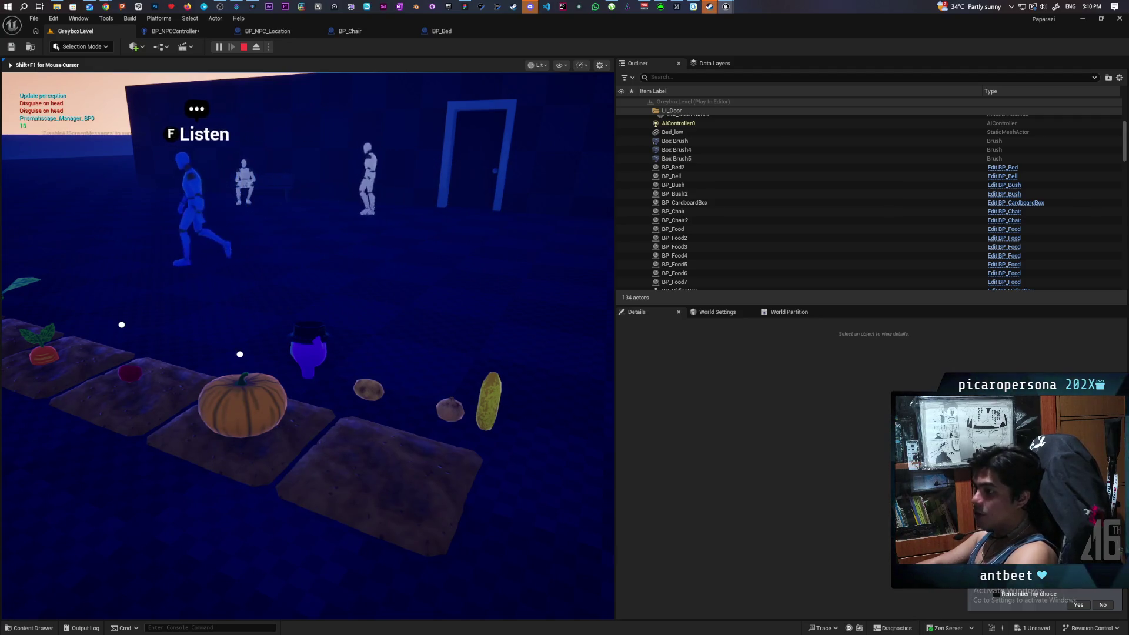
pyautogui.press('a')
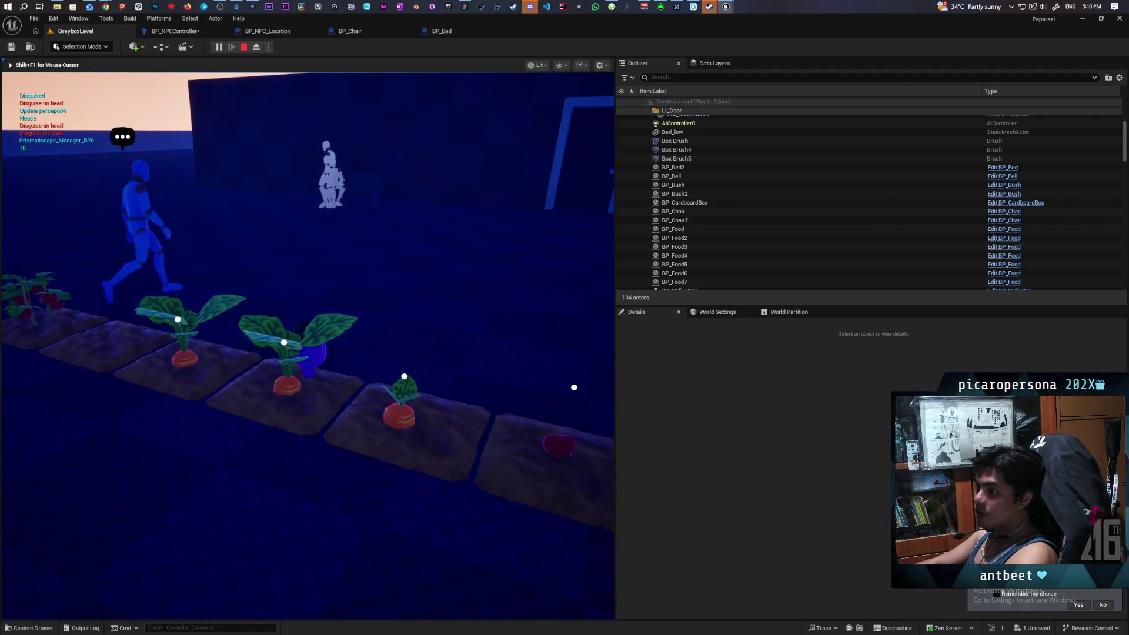
pyautogui.press('d')
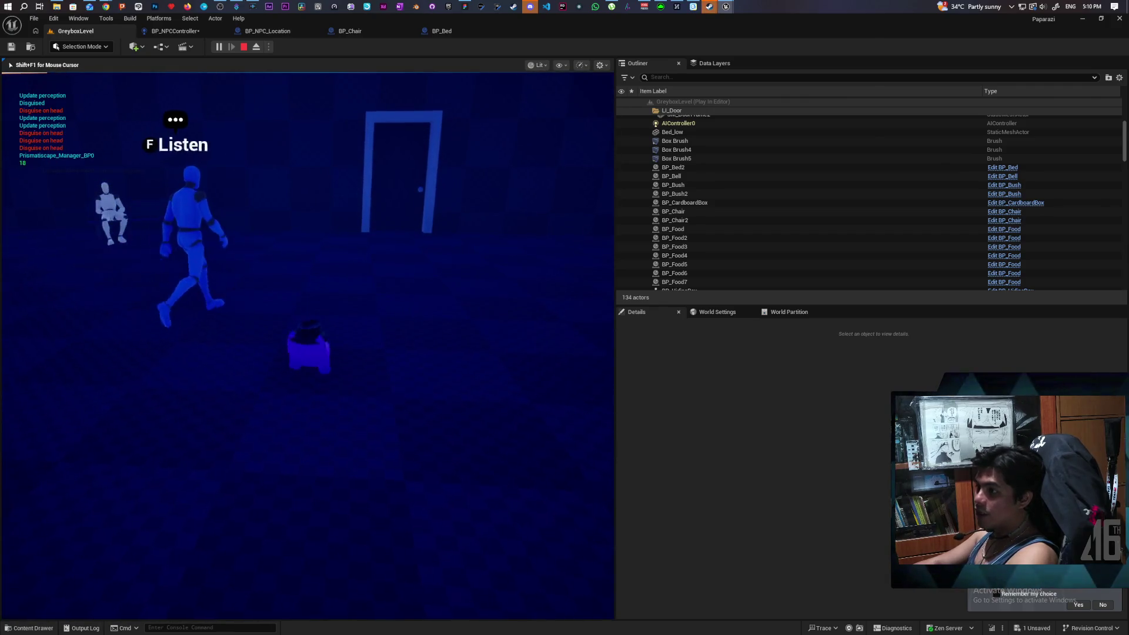
pyautogui.press('d')
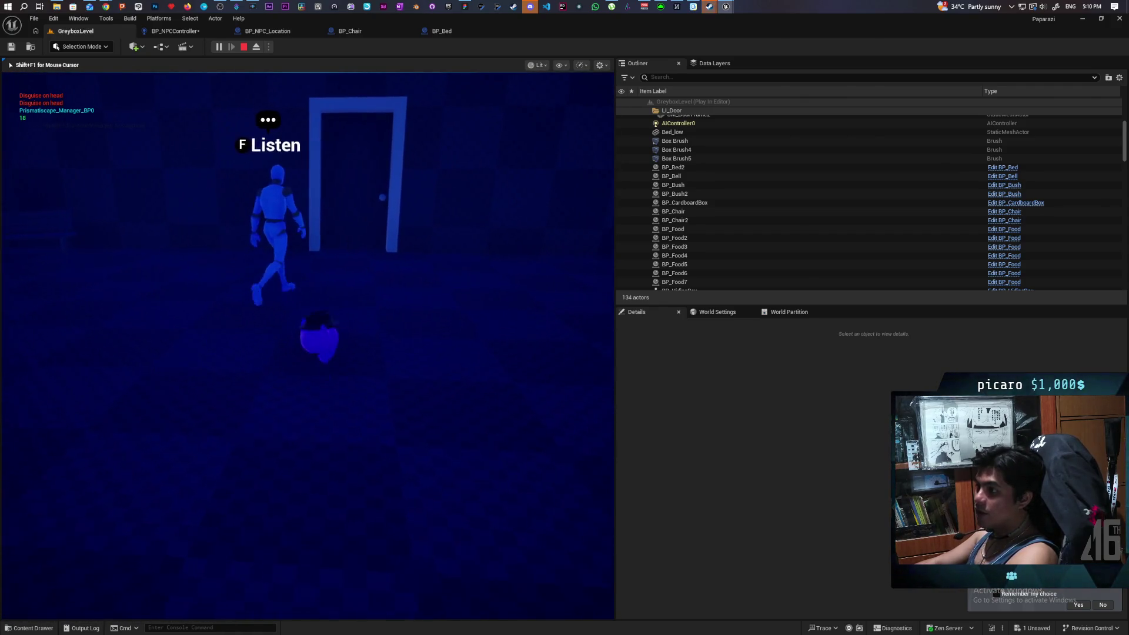
pyautogui.press('w')
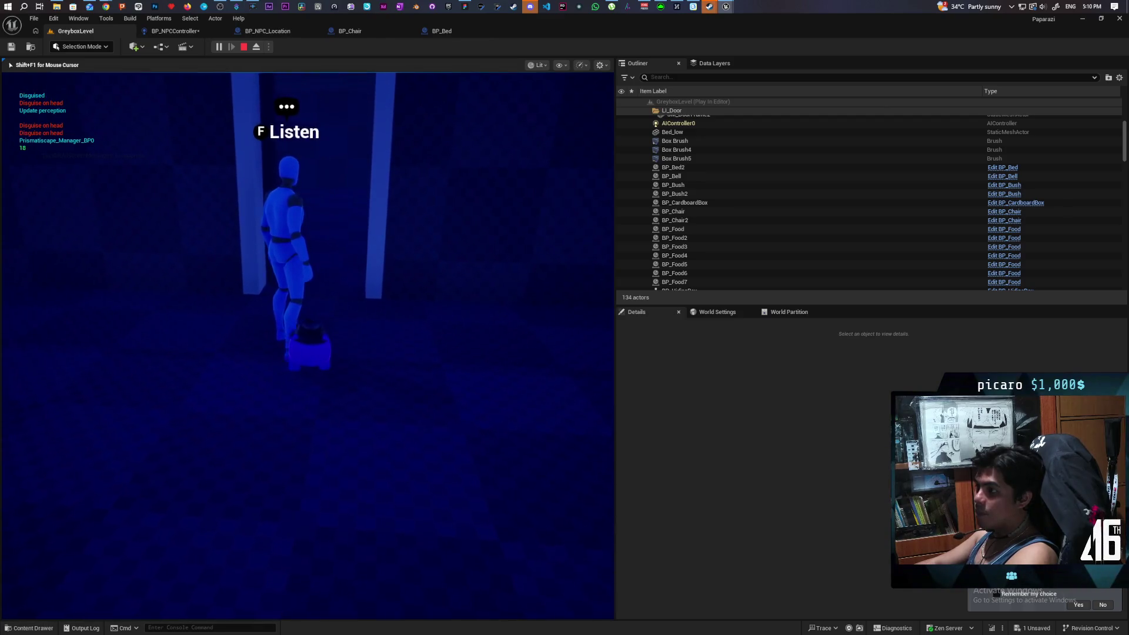
pyautogui.press('d')
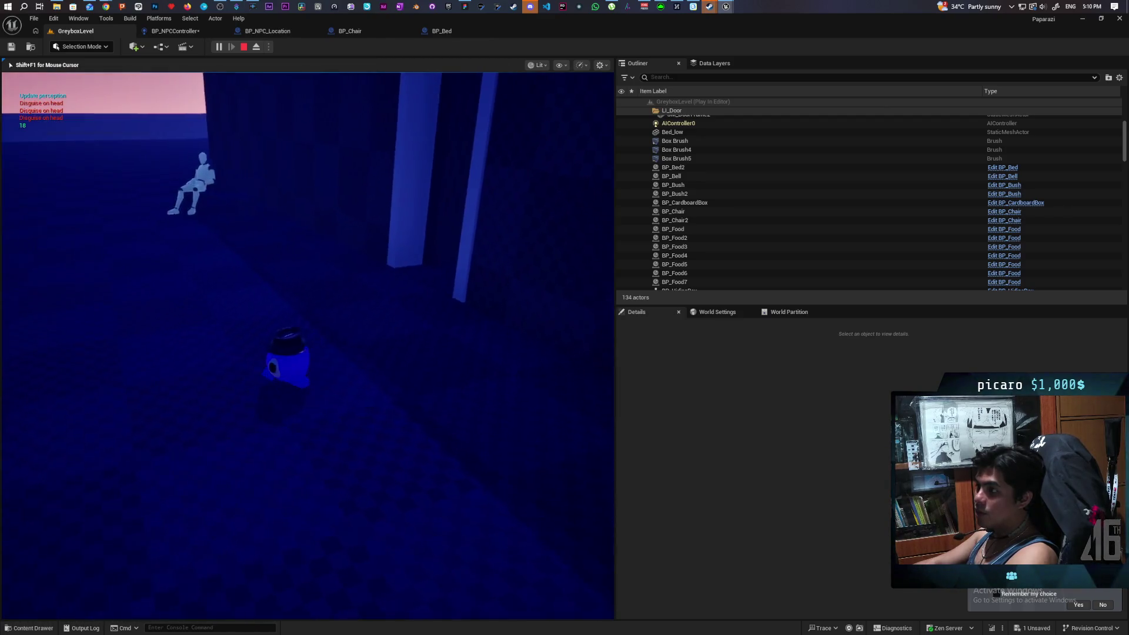
pyautogui.press('a')
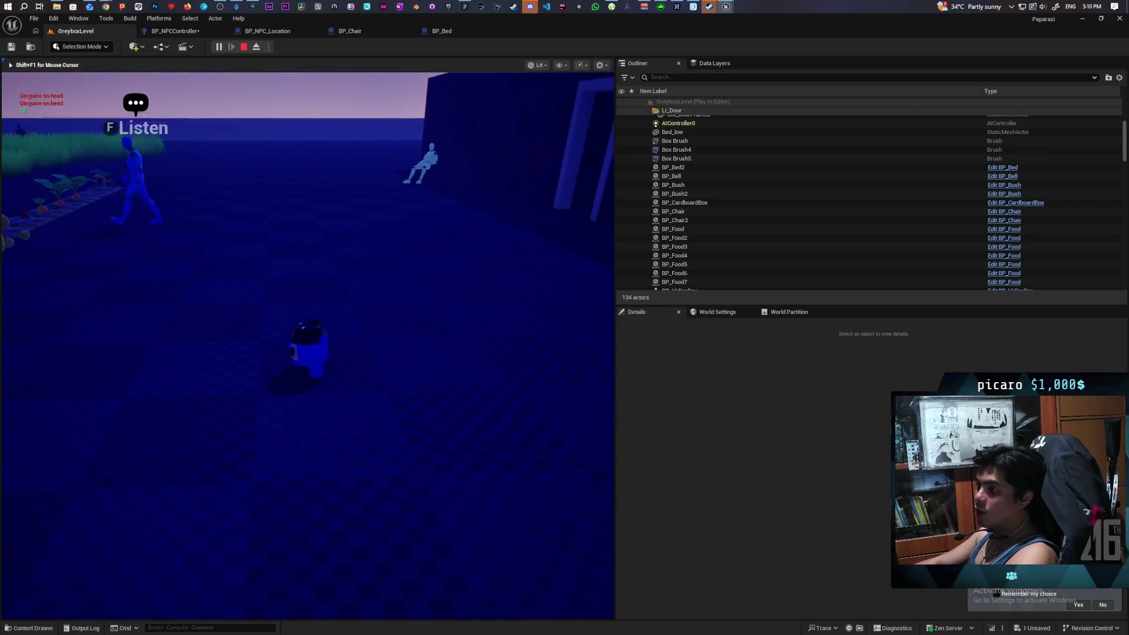
pyautogui.press('a')
pyautogui.press('a')
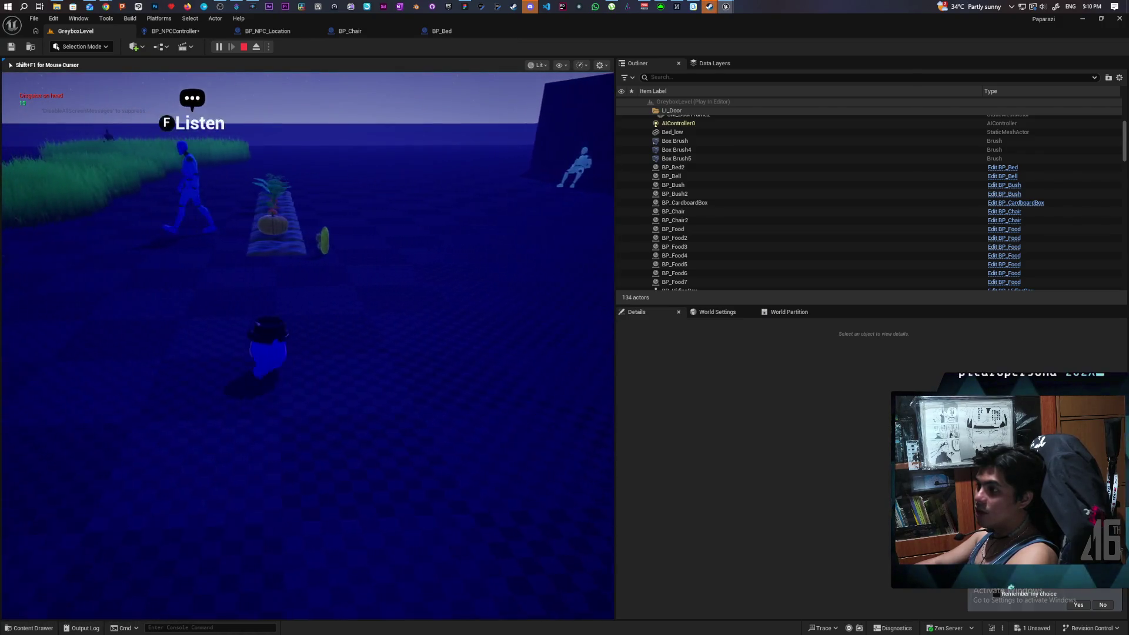
pyautogui.press('a')
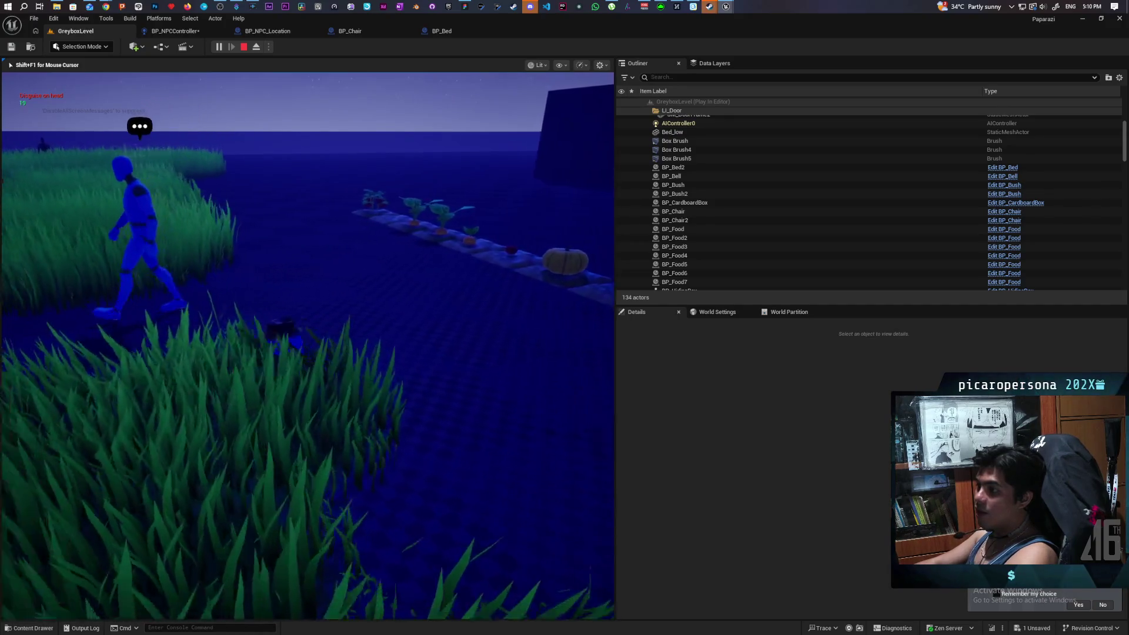
pyautogui.press('a')
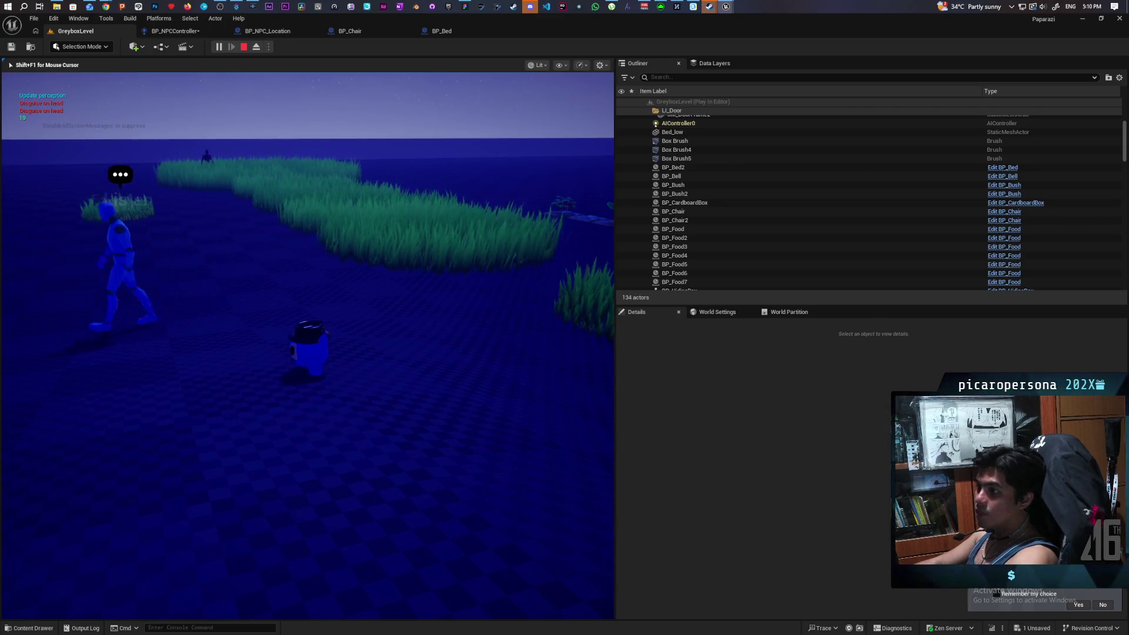
# - Stop the playtest, close the Accessed None error log, and return to BP_NPCController's EventGraph
pyautogui.press('Escape')
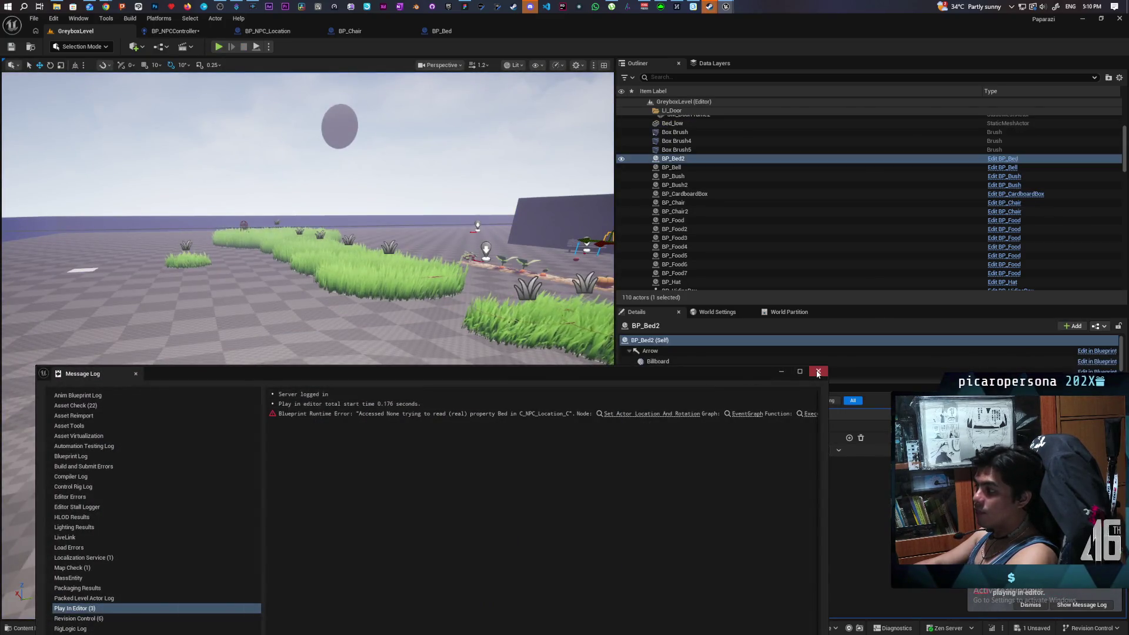
pyautogui.click(818, 372)
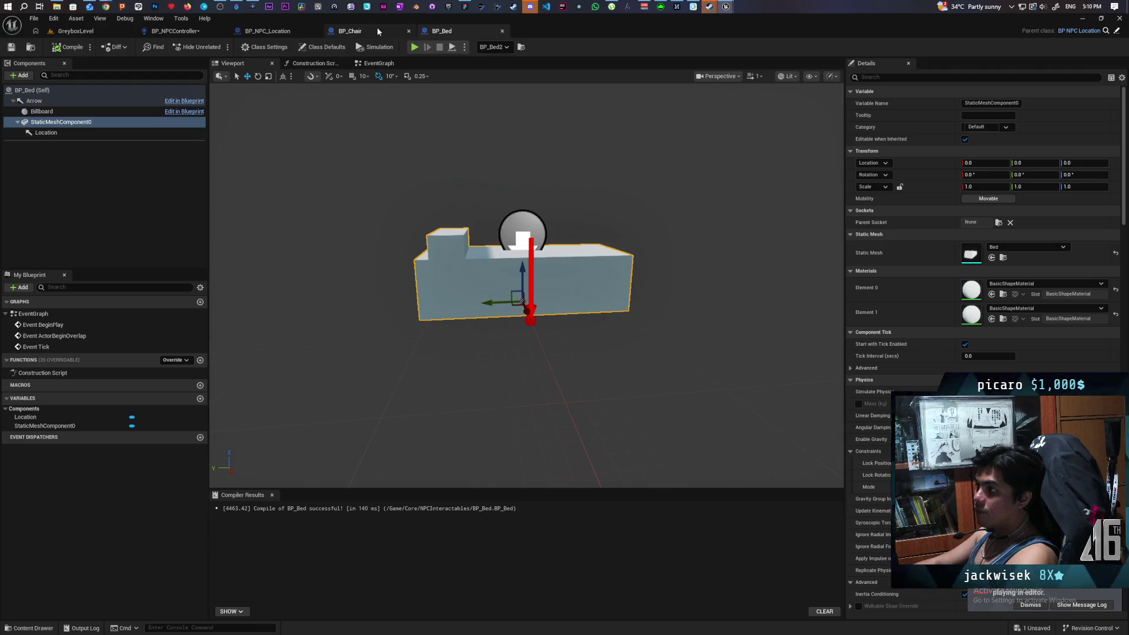
pyautogui.click(372, 62)
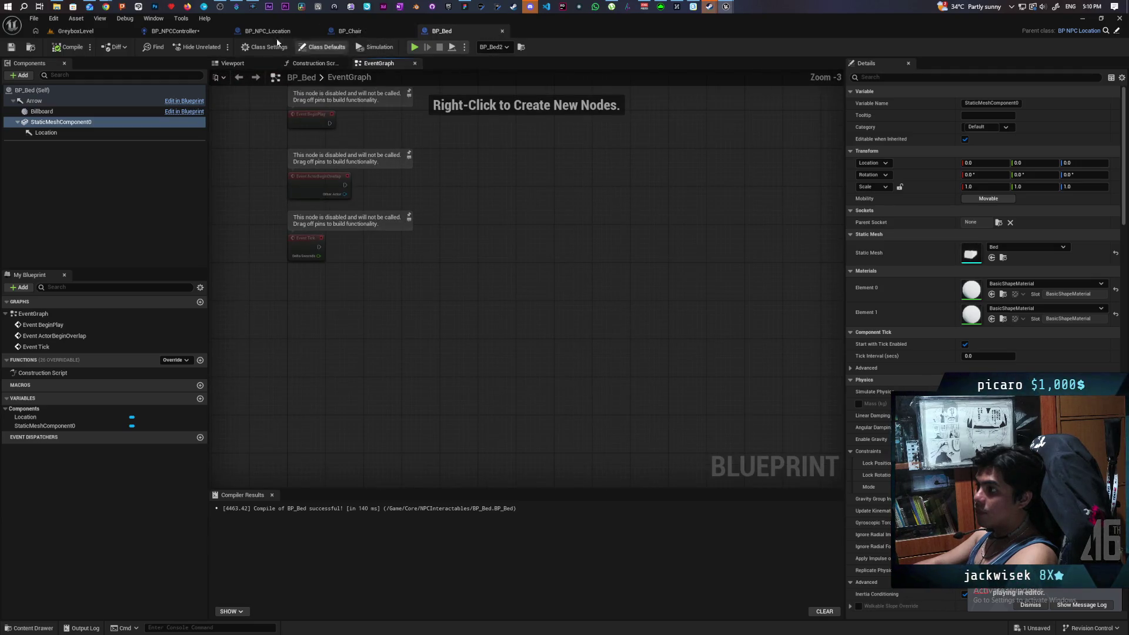
pyautogui.click(198, 31)
pyautogui.scroll(-7, 528, 238)
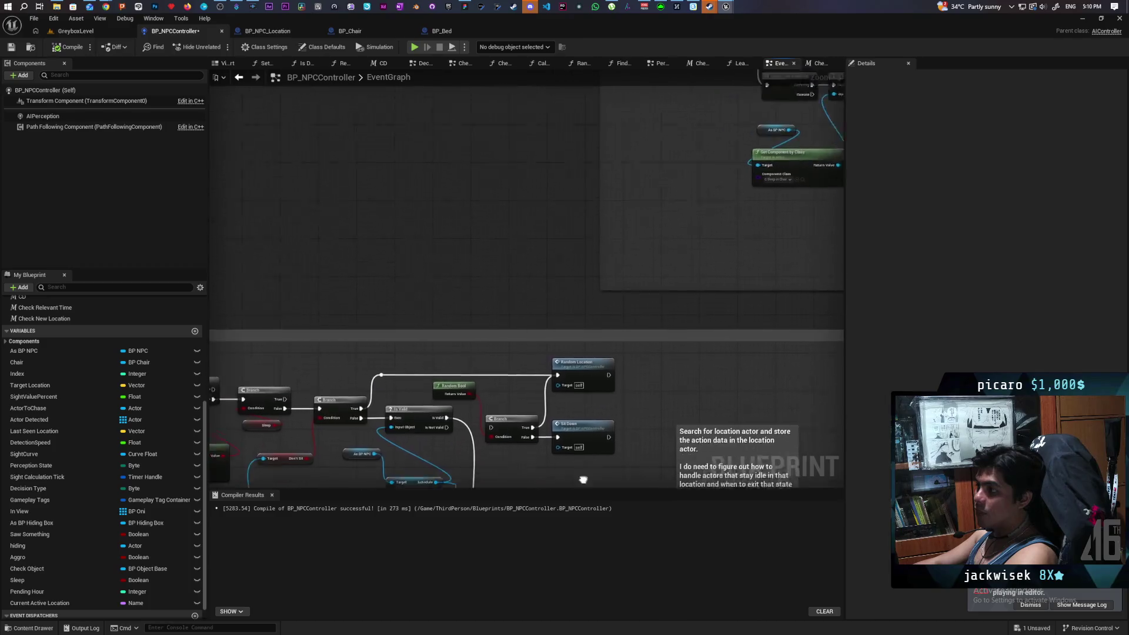
# - Add a Complete Move To Location node off Continue's exec output, then replay GreyboxLevel
pyautogui.scroll(5, 548, 231)
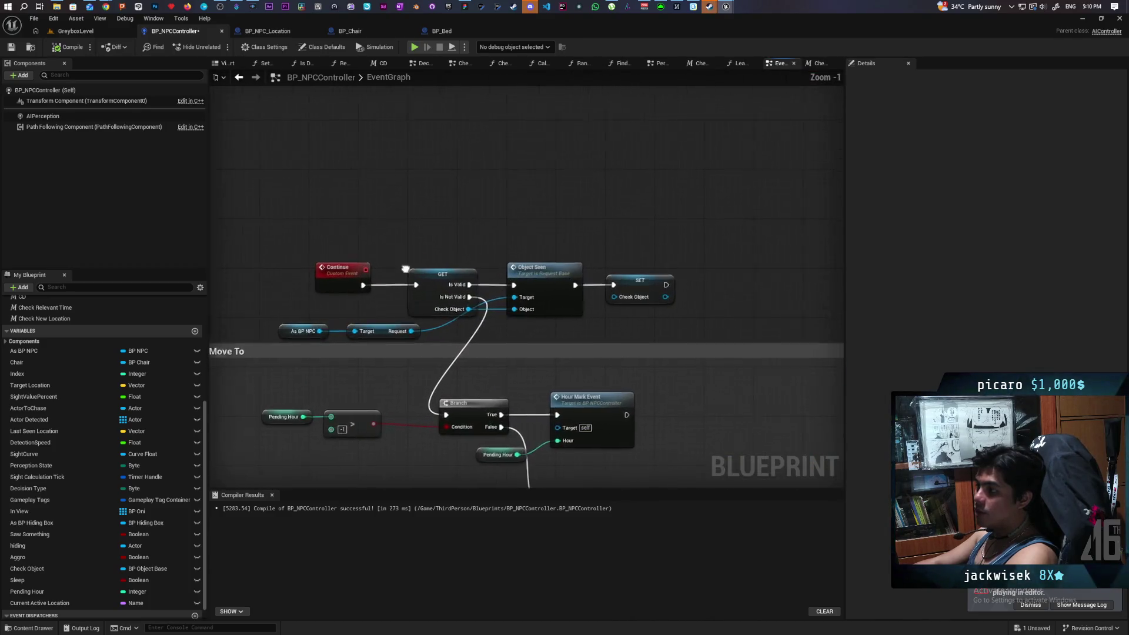
pyautogui.scroll(-5, 548, 232)
pyautogui.scroll(5, 590, 264)
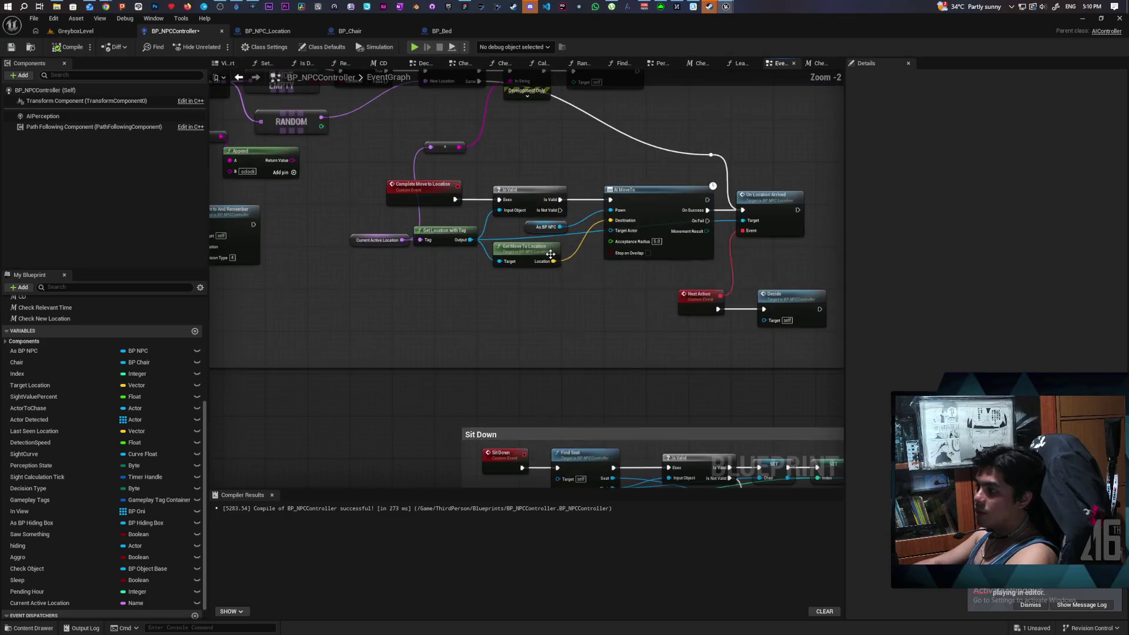
pyautogui.scroll(2, 612, 177)
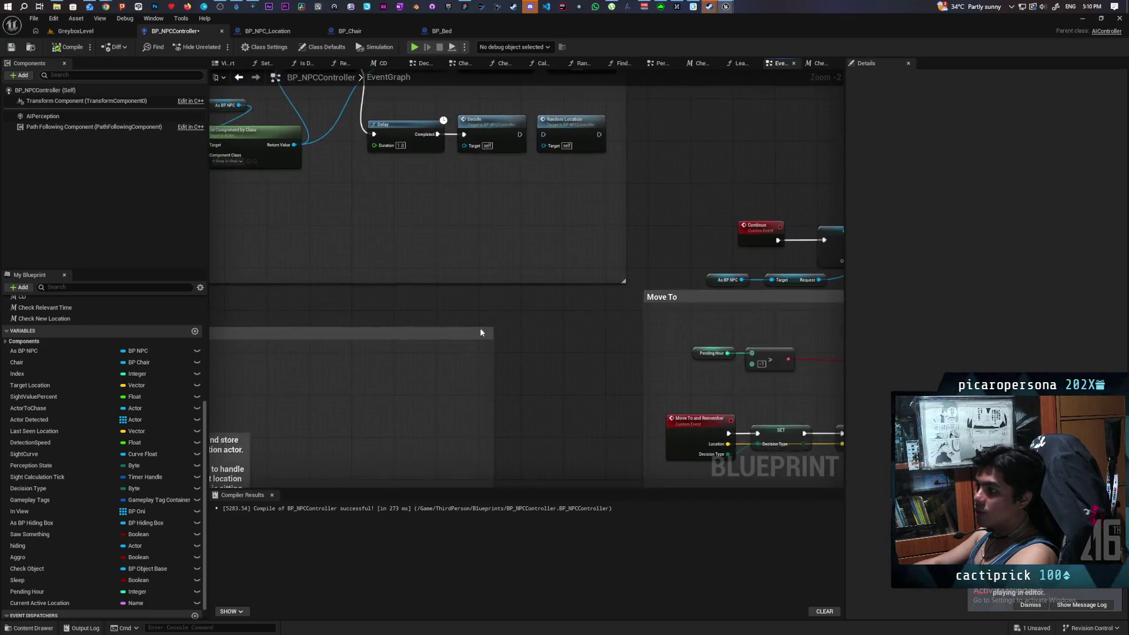
pyautogui.moveTo(521, 346); pyautogui.dragTo(518, 295)
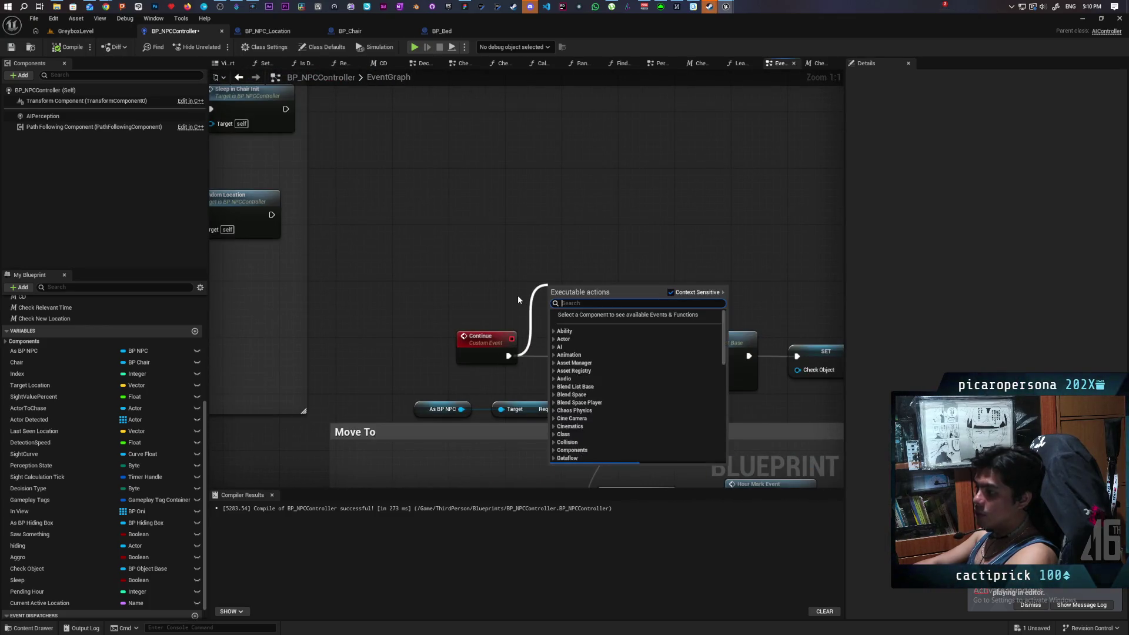
pyautogui.write('completre')
pyautogui.press('BackSpace')
pyautogui.press('BackSpace')
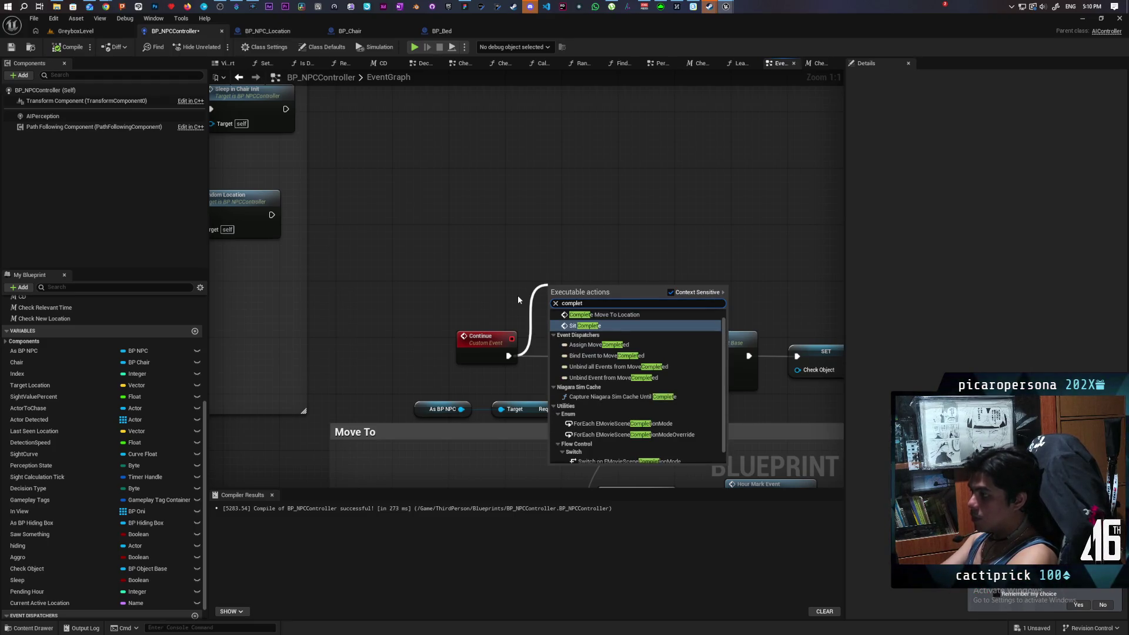
pyautogui.press('Up')
pyautogui.press('Return')
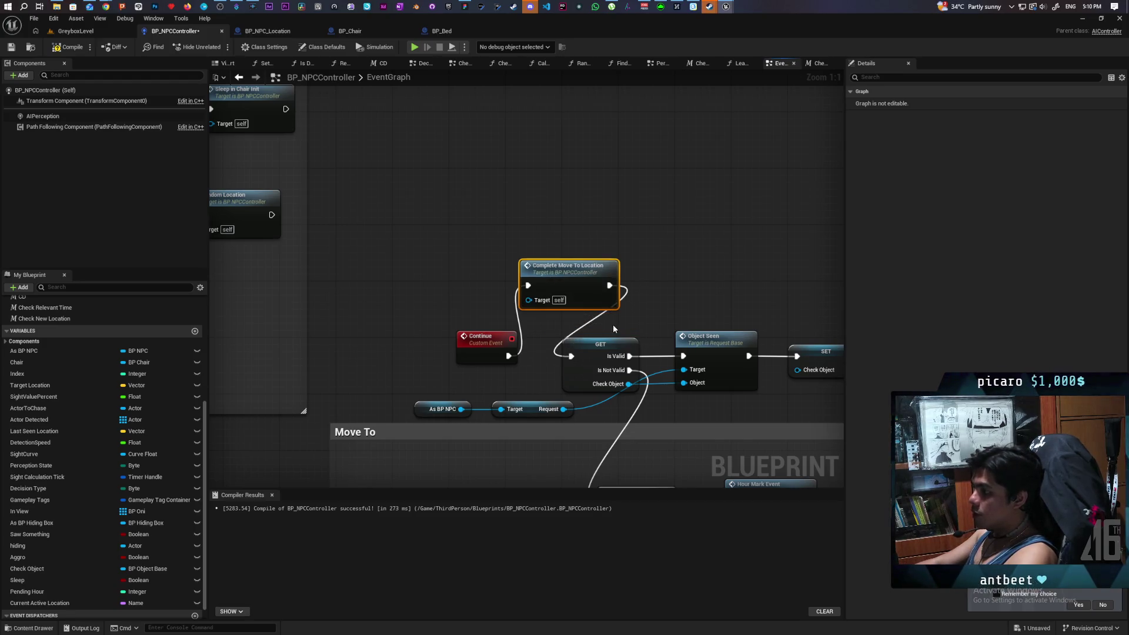
pyautogui.click(90, 34)
pyautogui.click(218, 47)
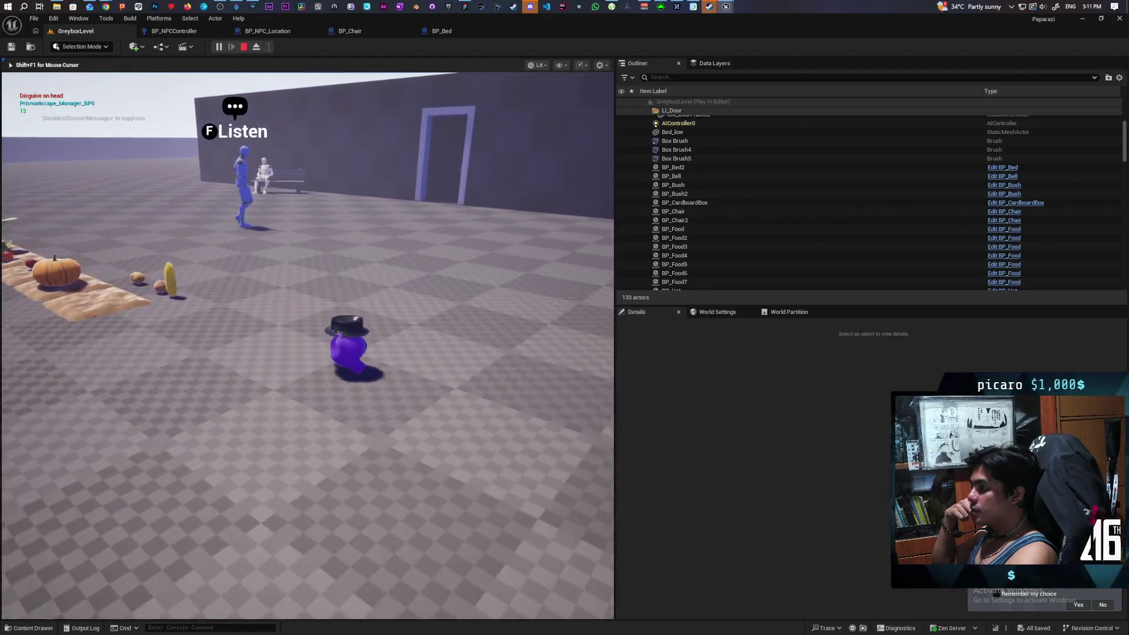
# - Turn the camera to follow an NPC walking to its scheduled location
pyautogui.press('e')
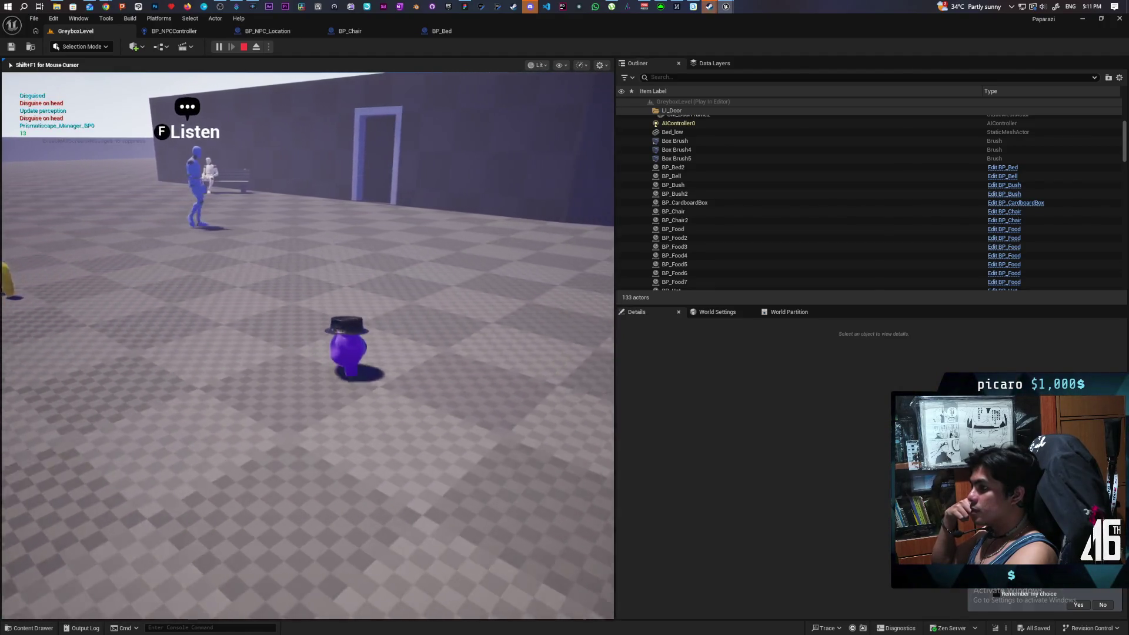
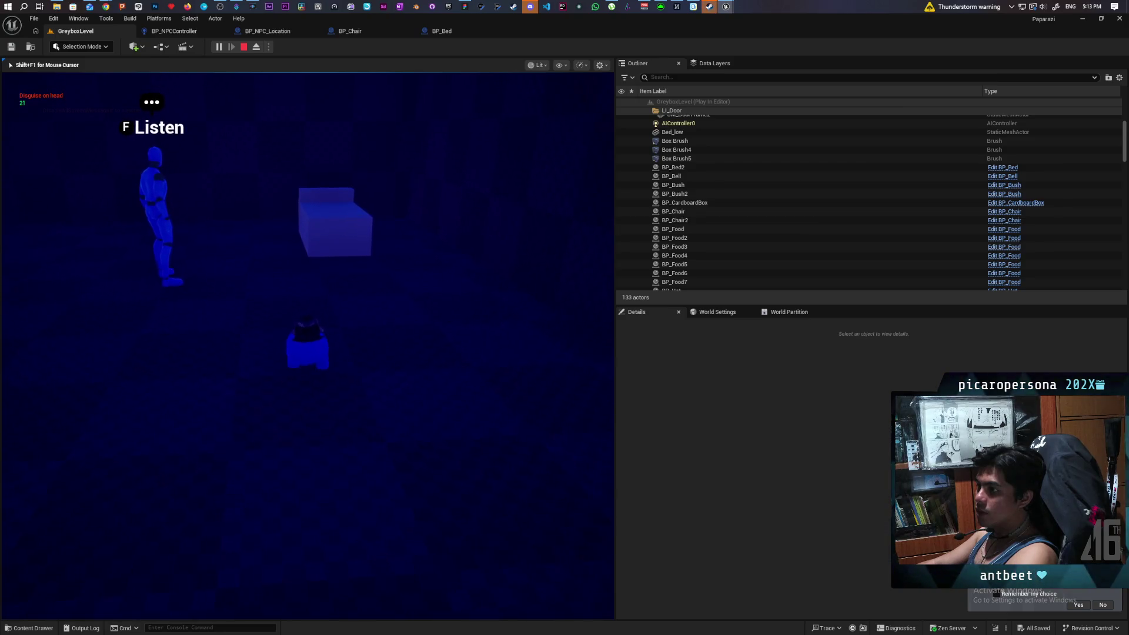
# - Stop the playtest, dismiss the error log, and override Get Move to Location in BP_Bed
pyautogui.press('Escape')
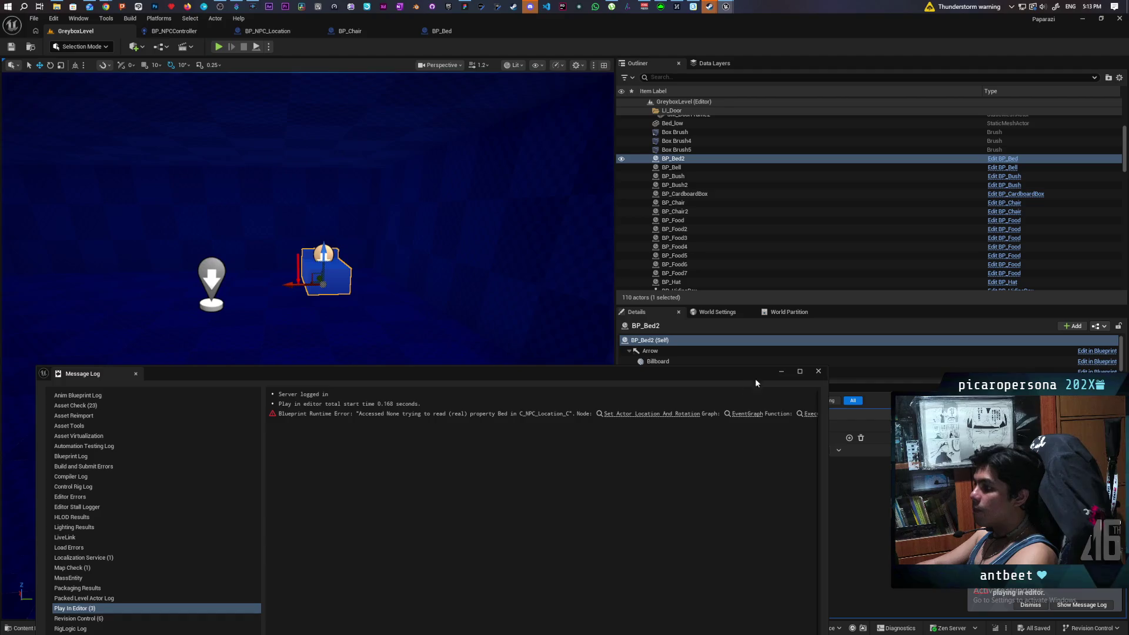
pyautogui.click(816, 372)
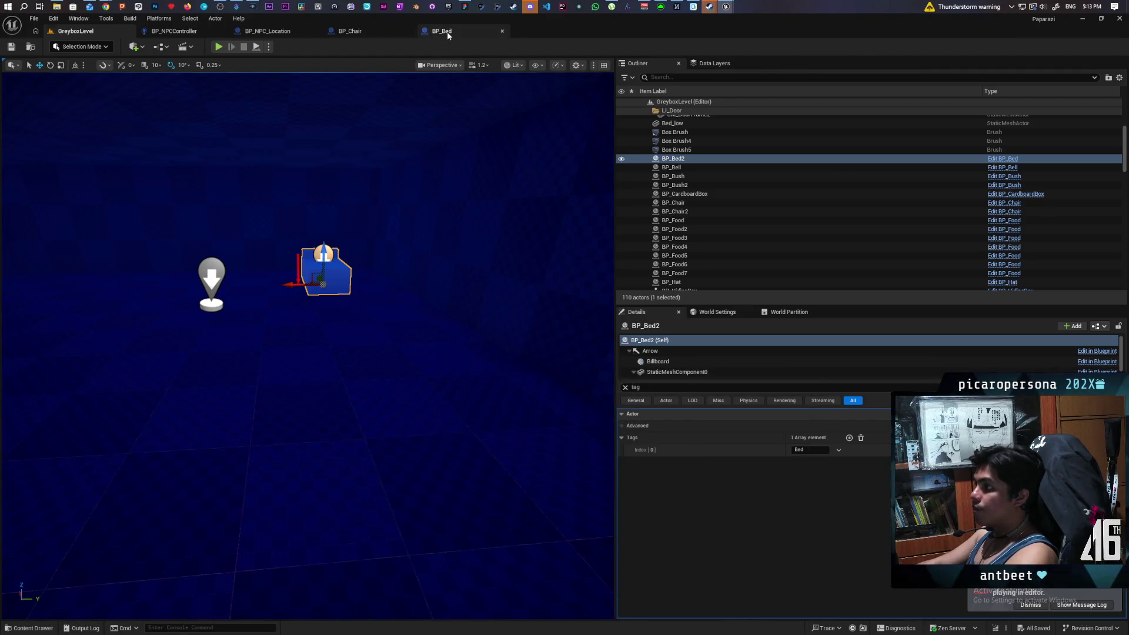
pyautogui.click(447, 30)
pyautogui.click(174, 359)
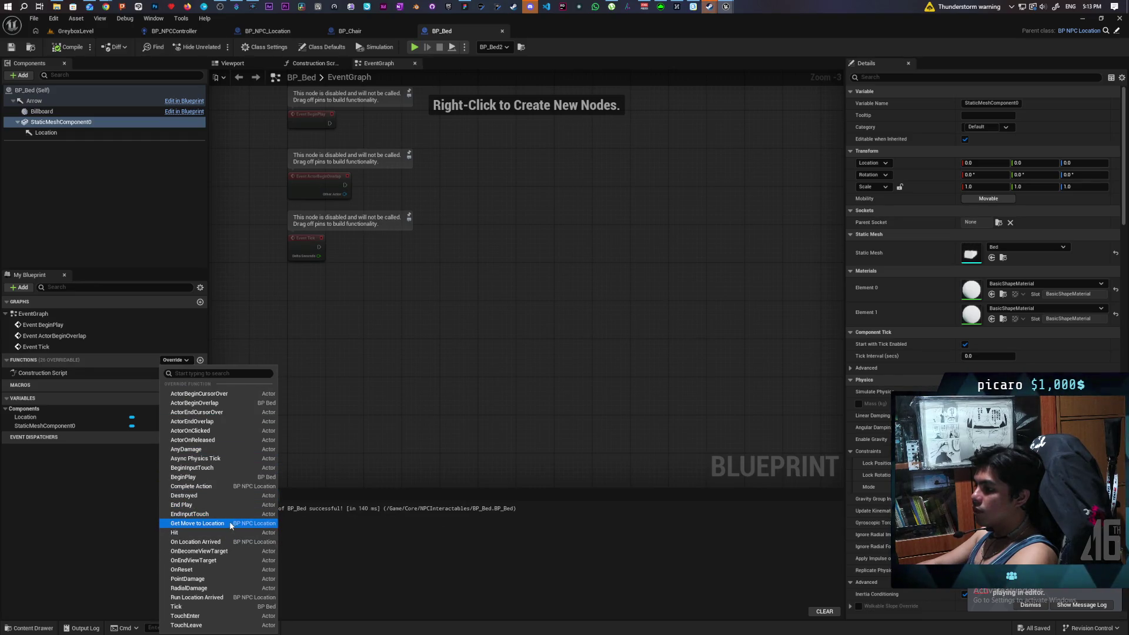
pyautogui.click(197, 523)
# - Return the Location component's Get World Location instead of the parent call, then go back to GreyboxLevel
pyautogui.moveTo(46, 138)
pyautogui.mouseDown()
pyautogui.moveTo(464, 352)
pyautogui.moveTo(438, 342)
pyautogui.moveTo(473, 376)
pyautogui.mouseUp()
pyautogui.write('get world lcoa')
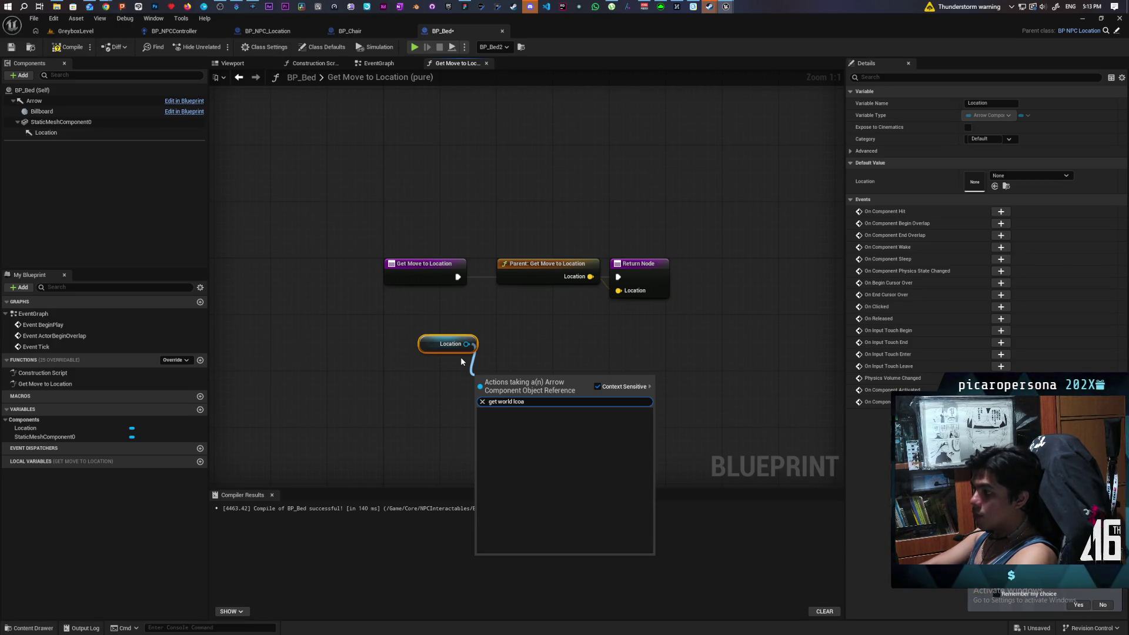
pyautogui.press('BackSpace')
pyautogui.press('BackSpace')
pyautogui.press('BackSpace')
pyautogui.write('oc')
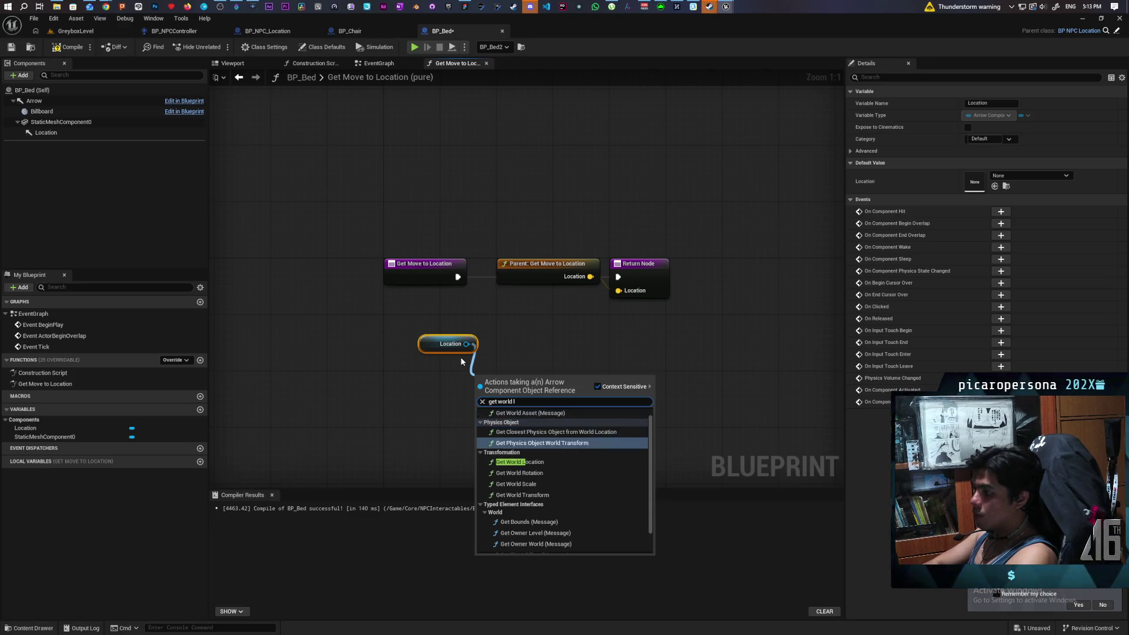
pyautogui.press('Return')
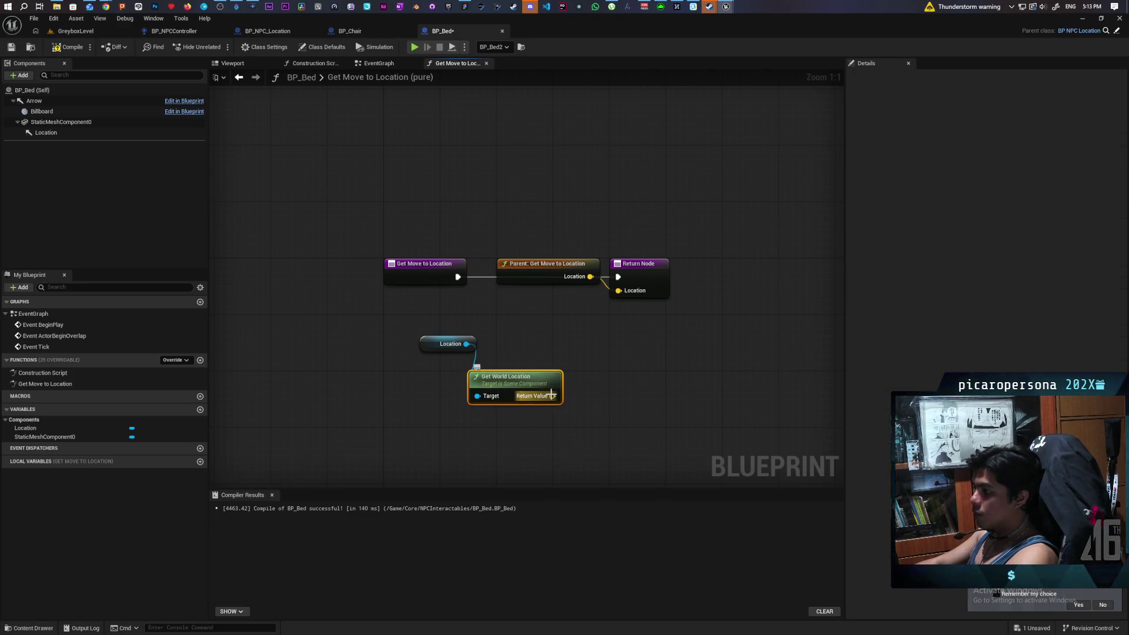
pyautogui.click(542, 269)
pyautogui.press('Delete')
pyautogui.moveTo(517, 382); pyautogui.dragTo(545, 326)
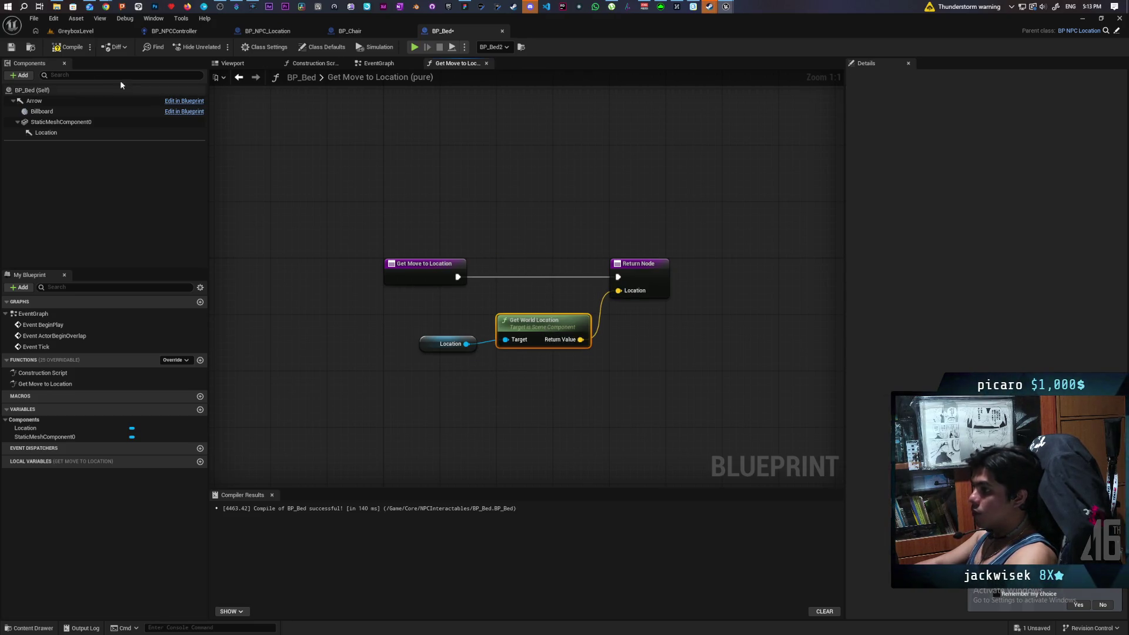
pyautogui.click(91, 32)
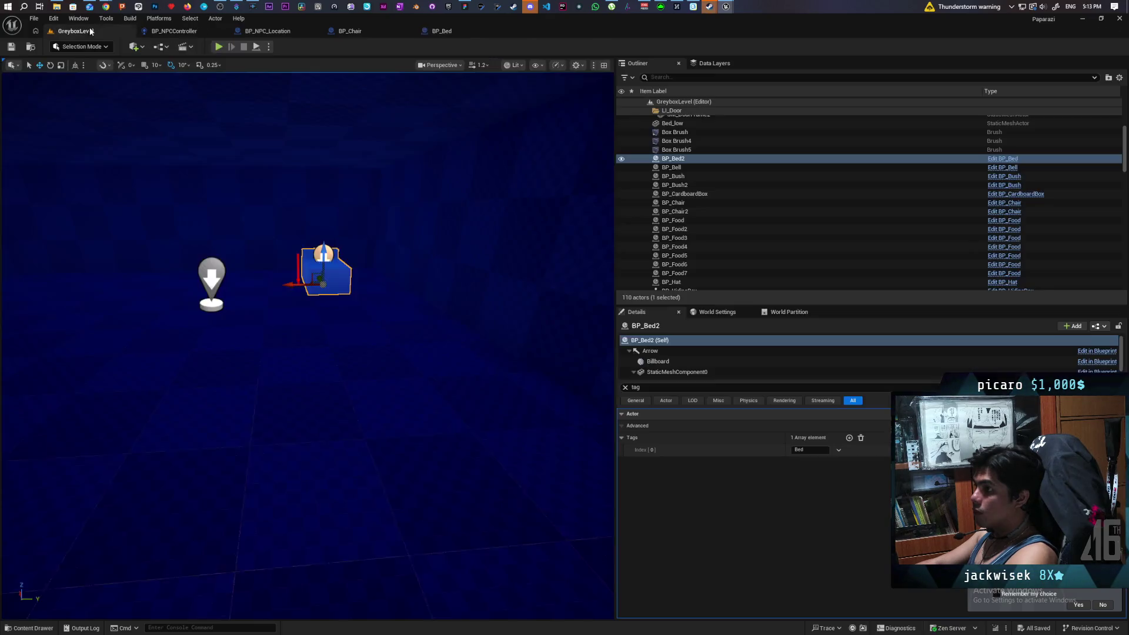
# - Start a playtest and walk the player through the grass onto the checker floor
pyautogui.click(219, 47)
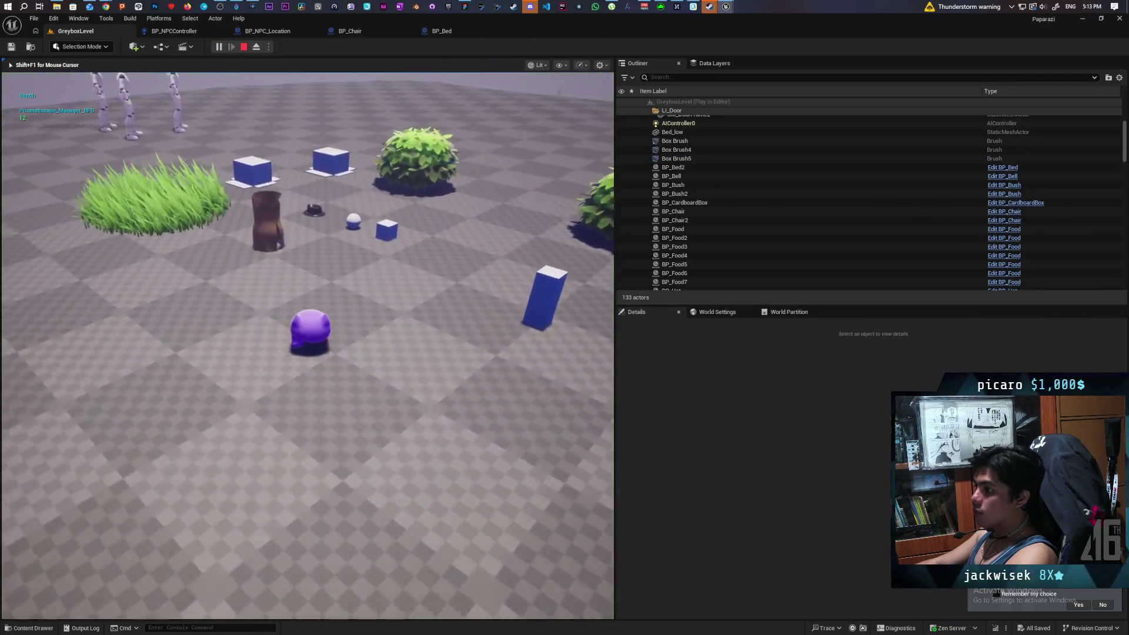
pyautogui.press('w')
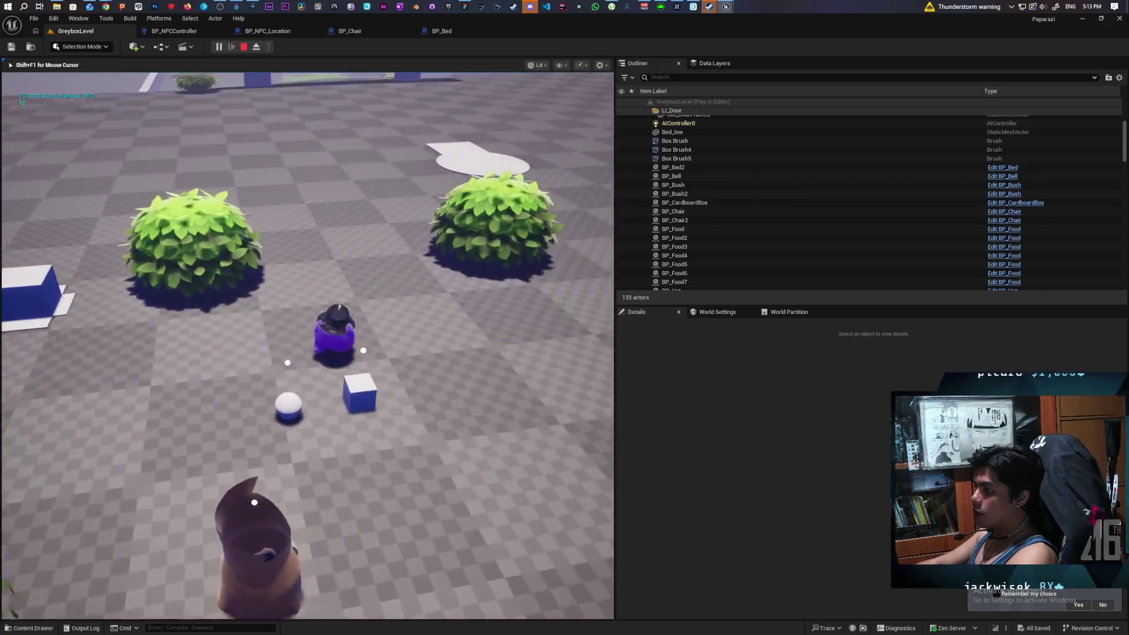
pyautogui.press('w')
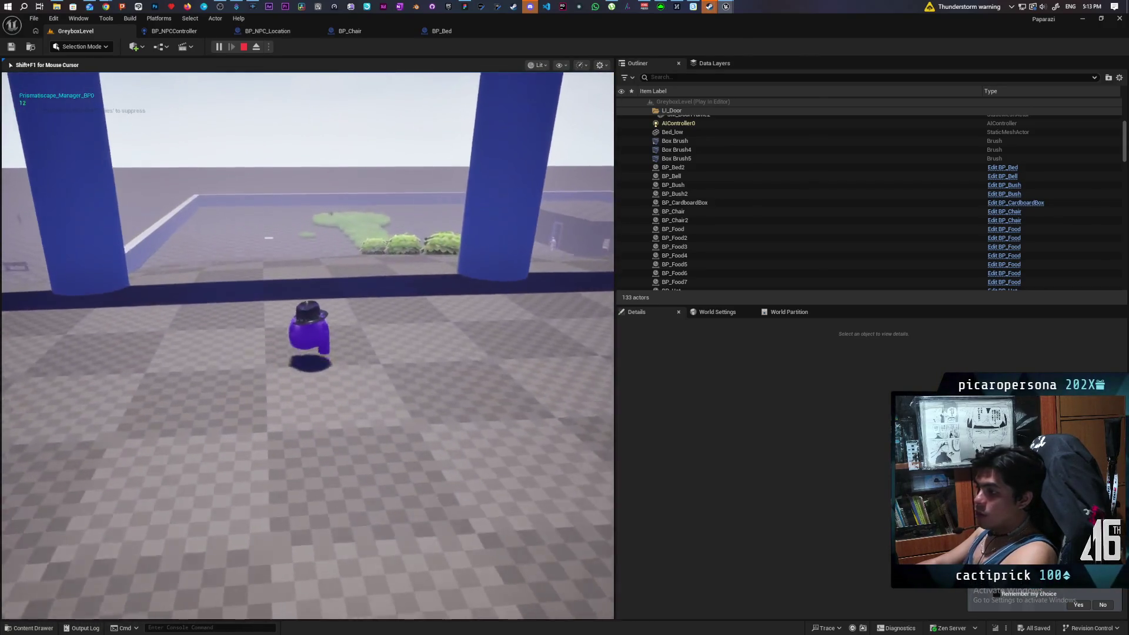
pyautogui.press('w')
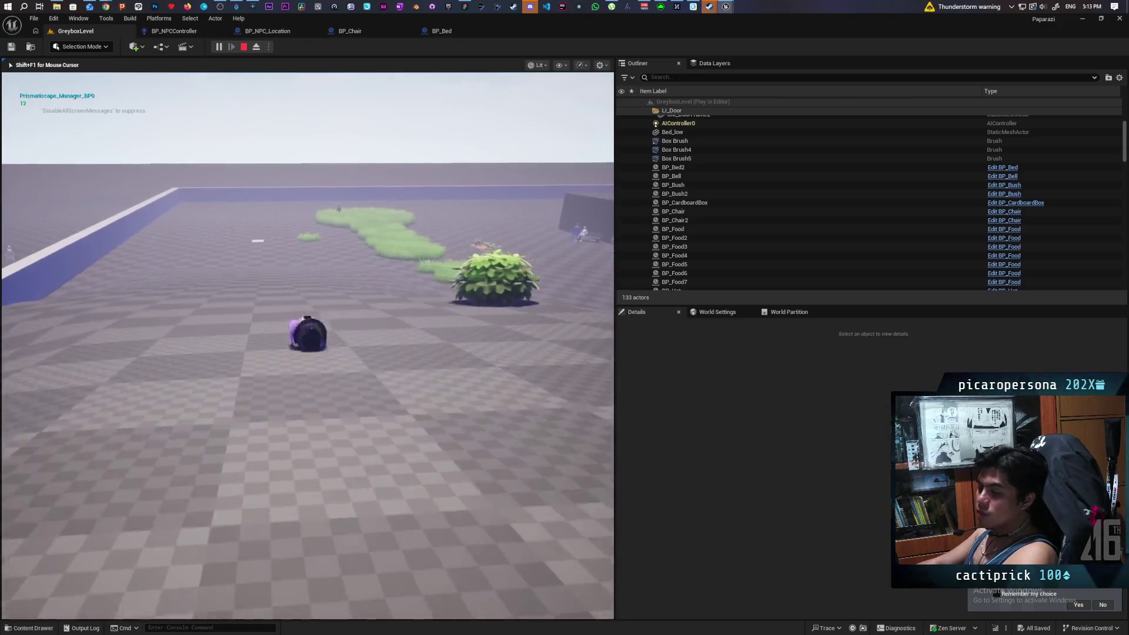
pyautogui.press('w')
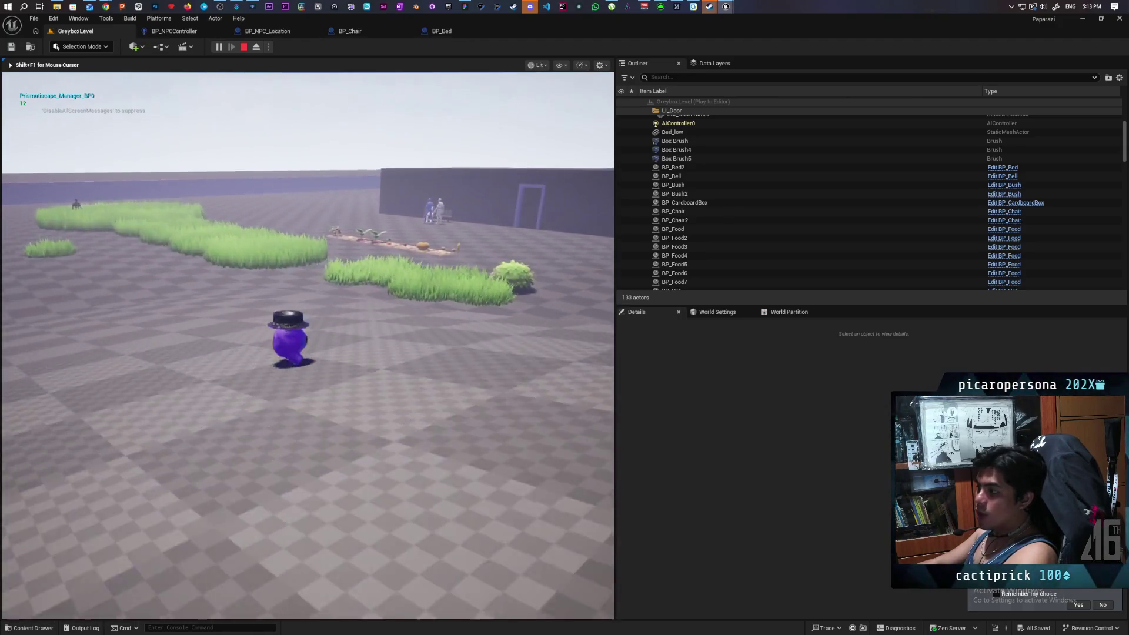
pyautogui.press('w')
pyautogui.press('w')
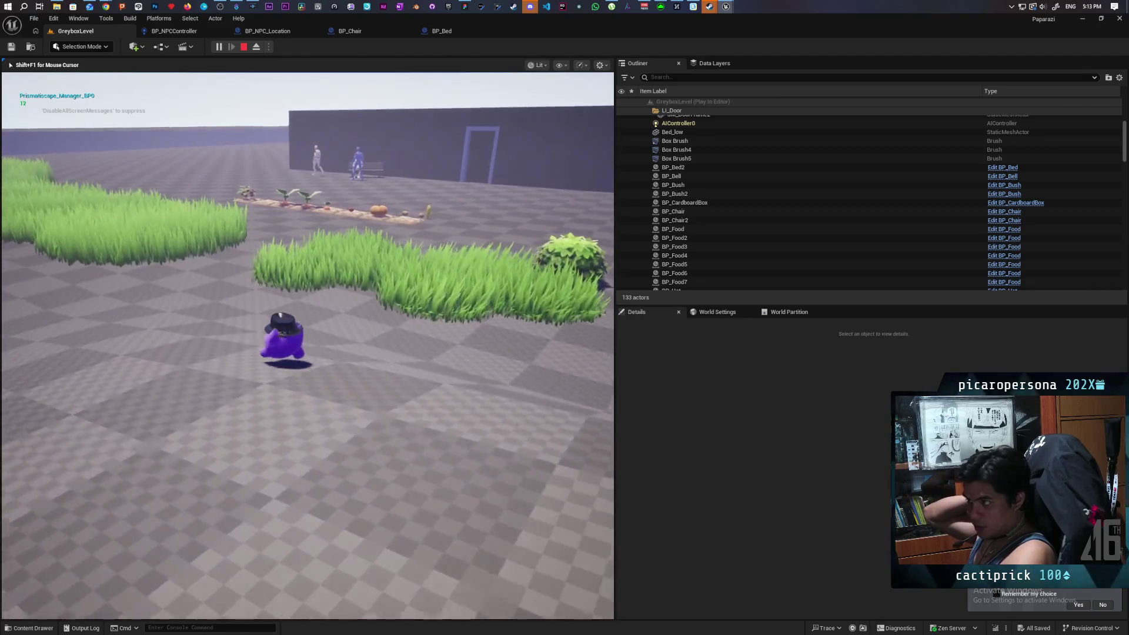
pyautogui.press('w')
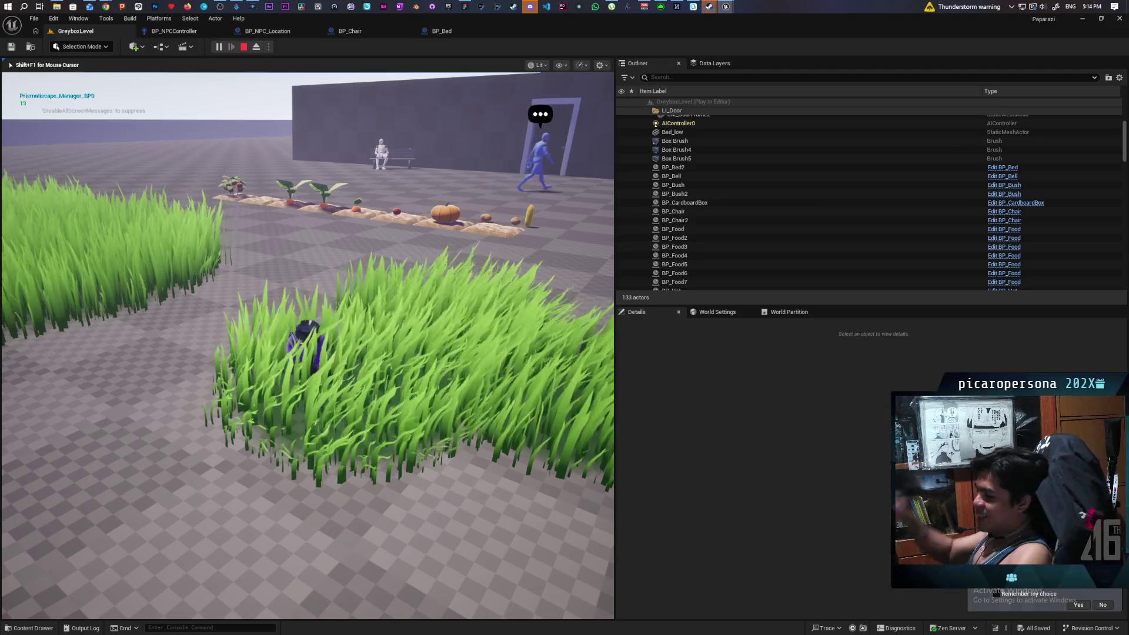
pyautogui.press('w')
pyautogui.press('w')
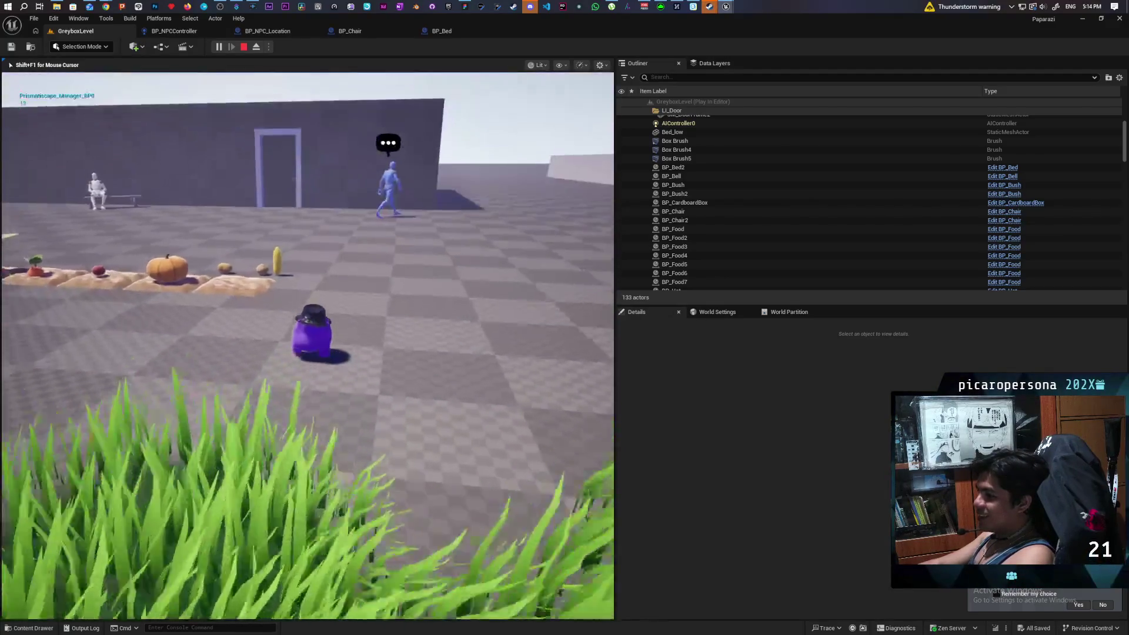
# - Follow the NPC along the wall and garden beds toward the house doorway
pyautogui.press('w')
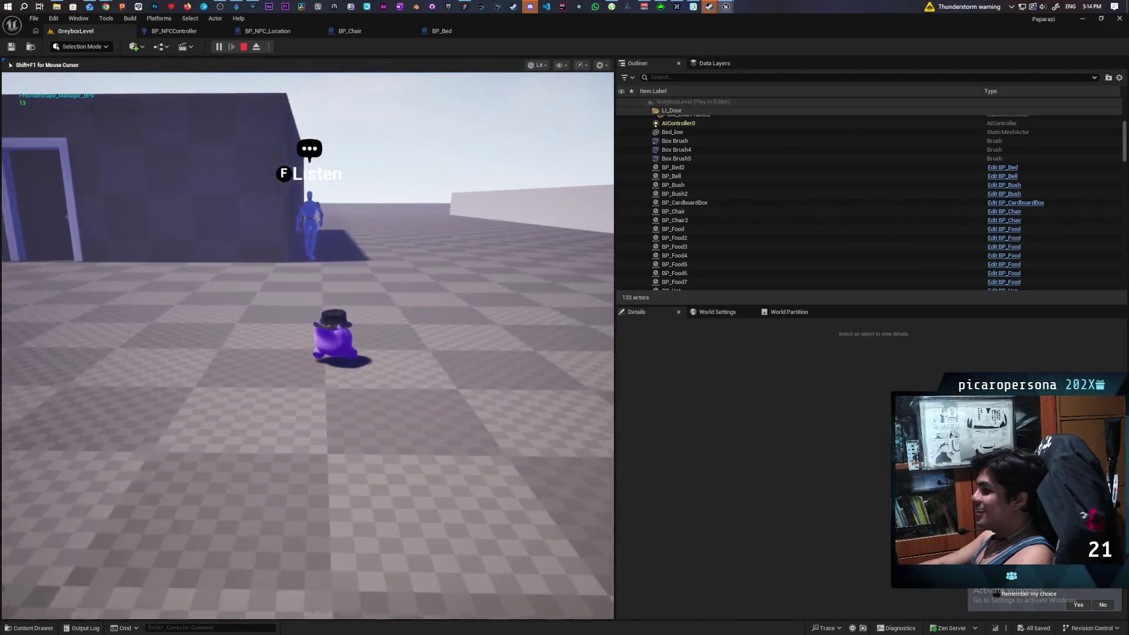
pyautogui.press('w')
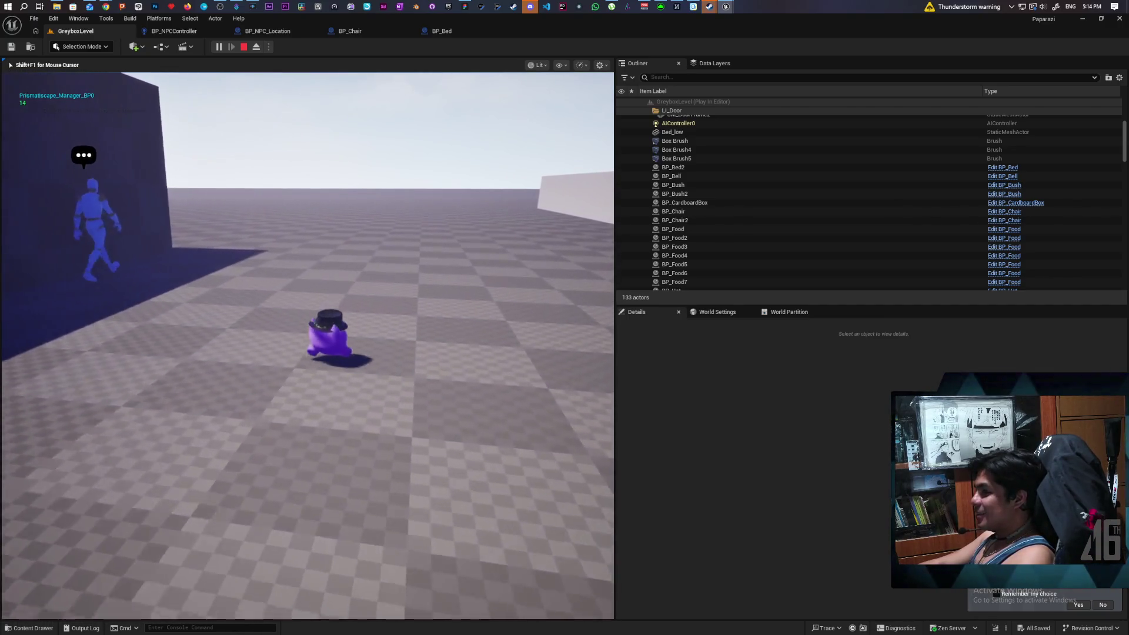
pyautogui.press('w')
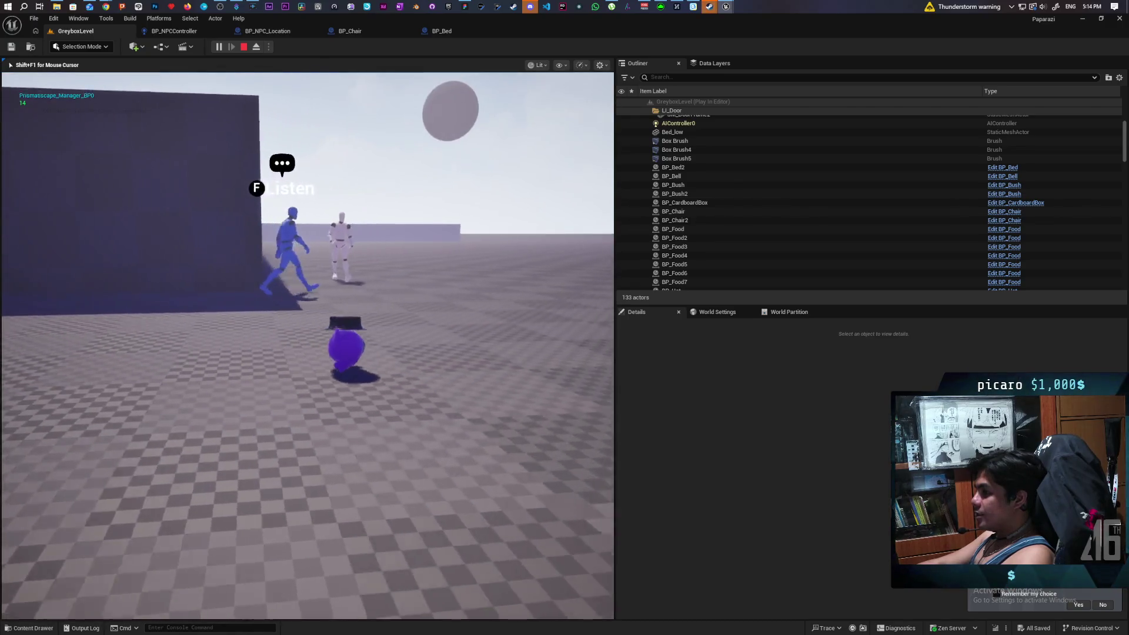
pyautogui.press('w')
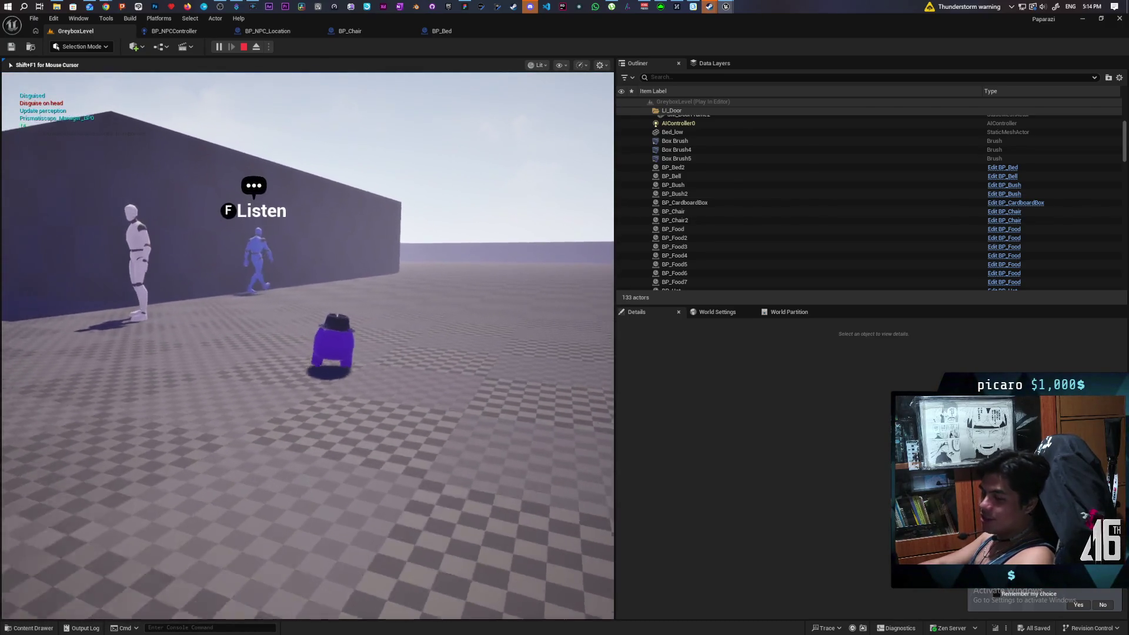
pyautogui.press('w')
pyautogui.press('w')
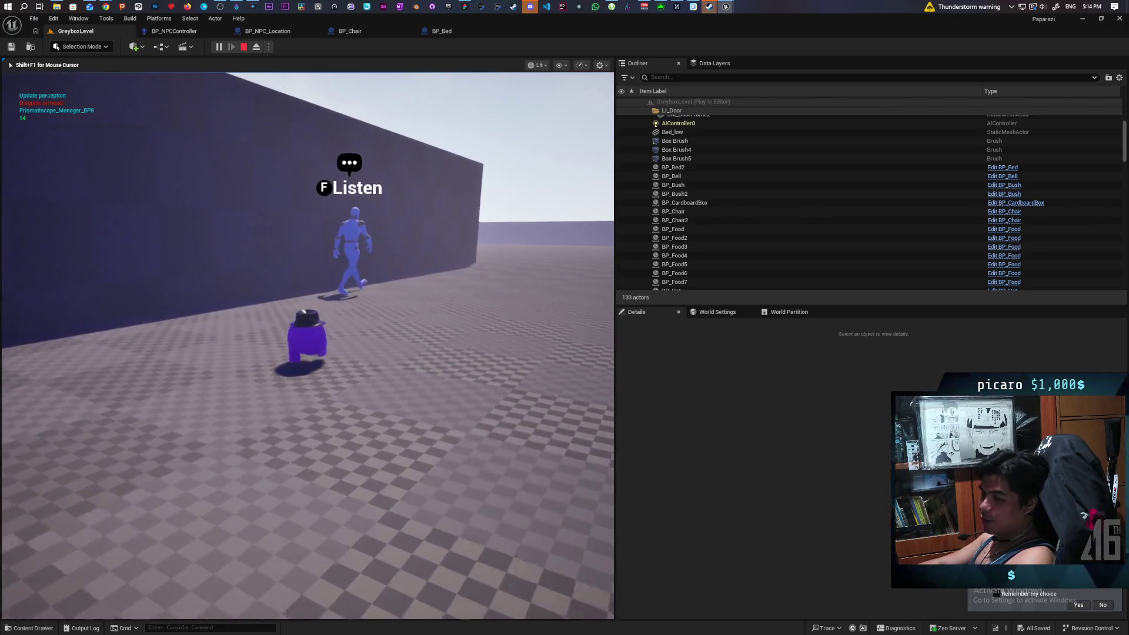
pyautogui.press('w')
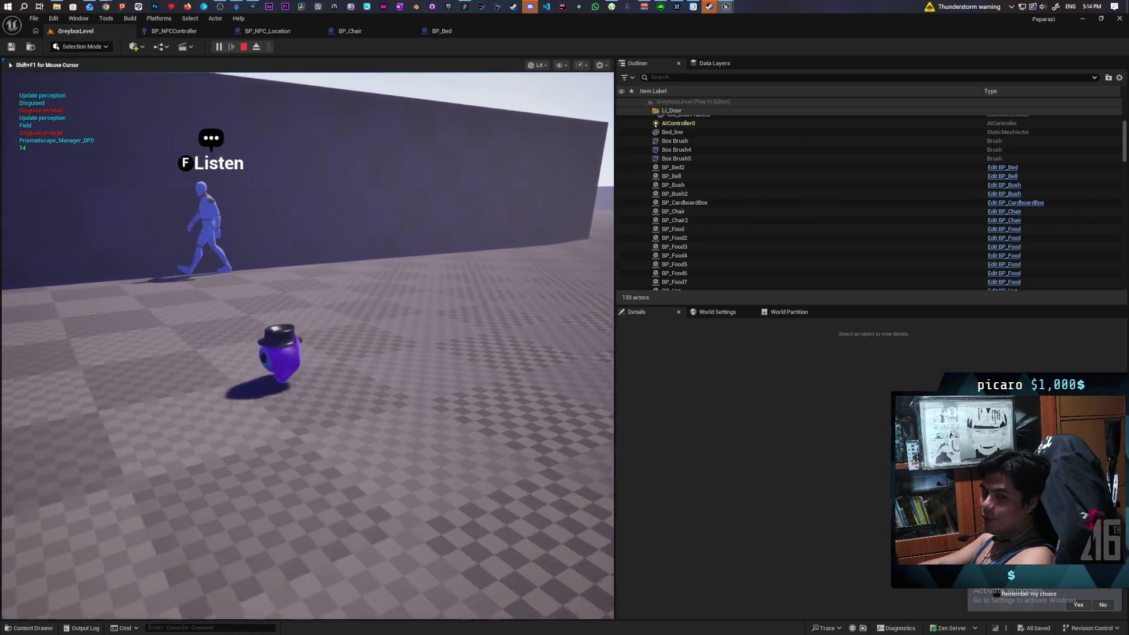
pyautogui.press('w')
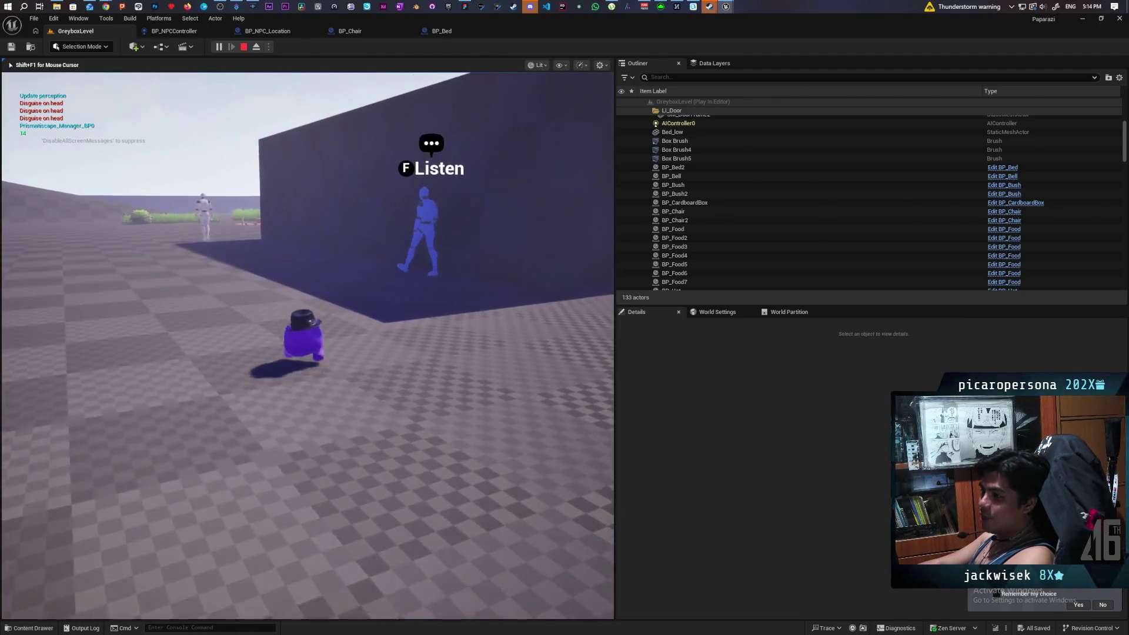
pyautogui.press('w')
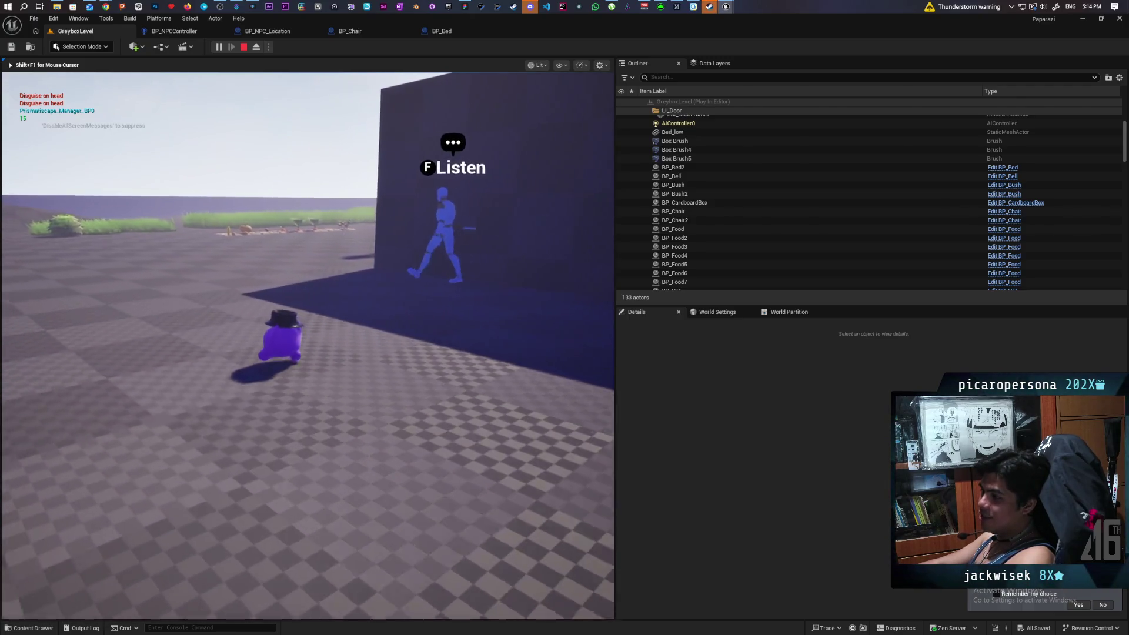
pyautogui.press('w')
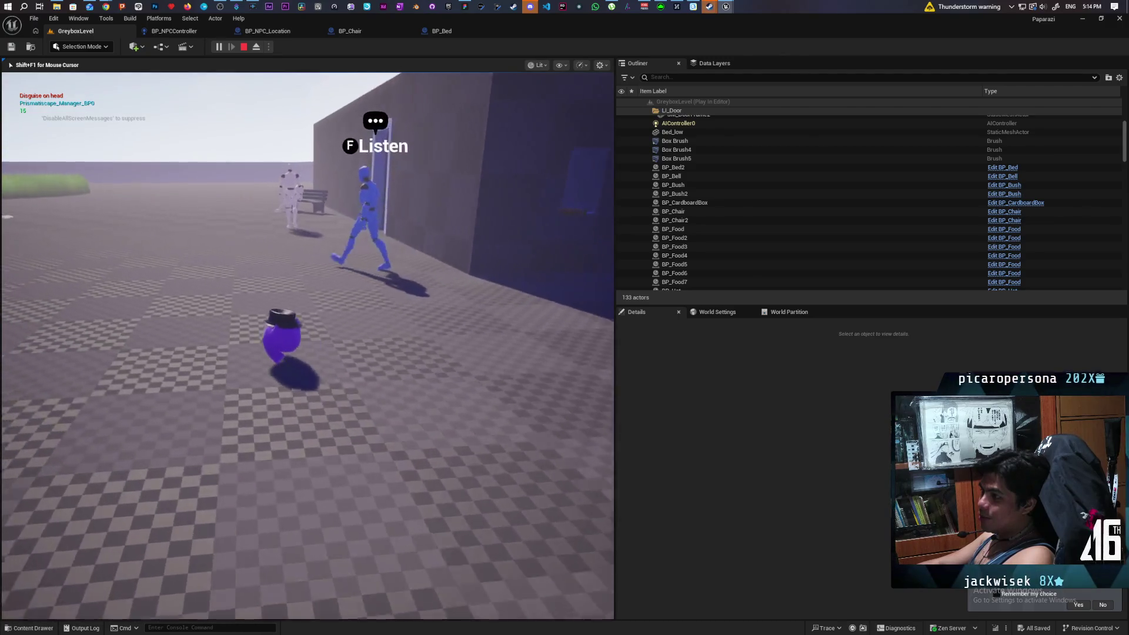
pyautogui.press('w')
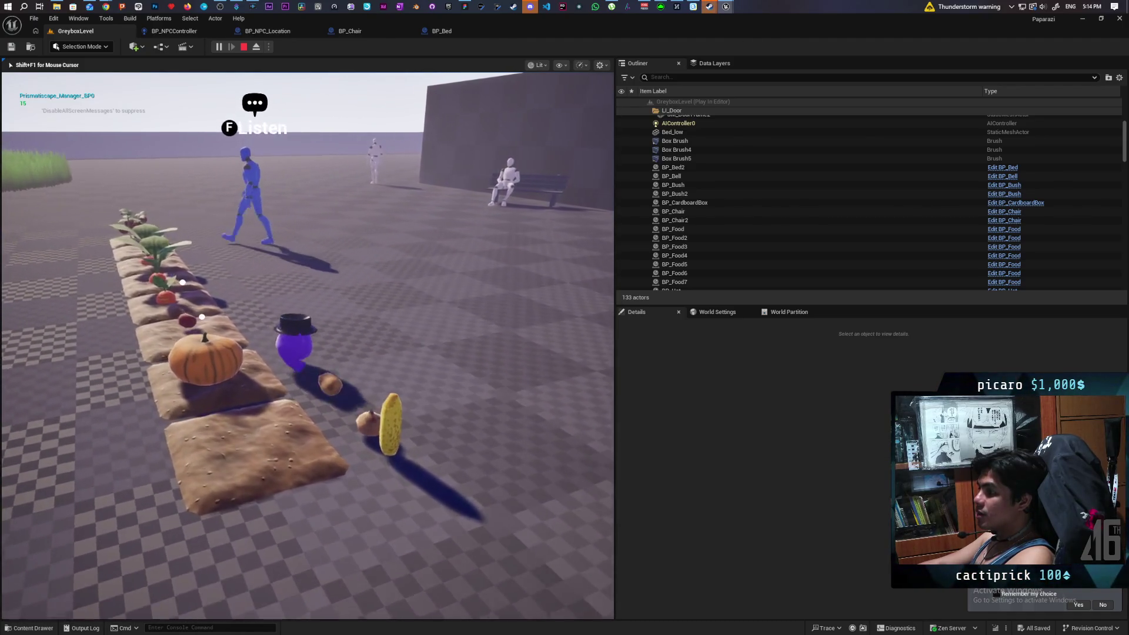
pyautogui.press('w')
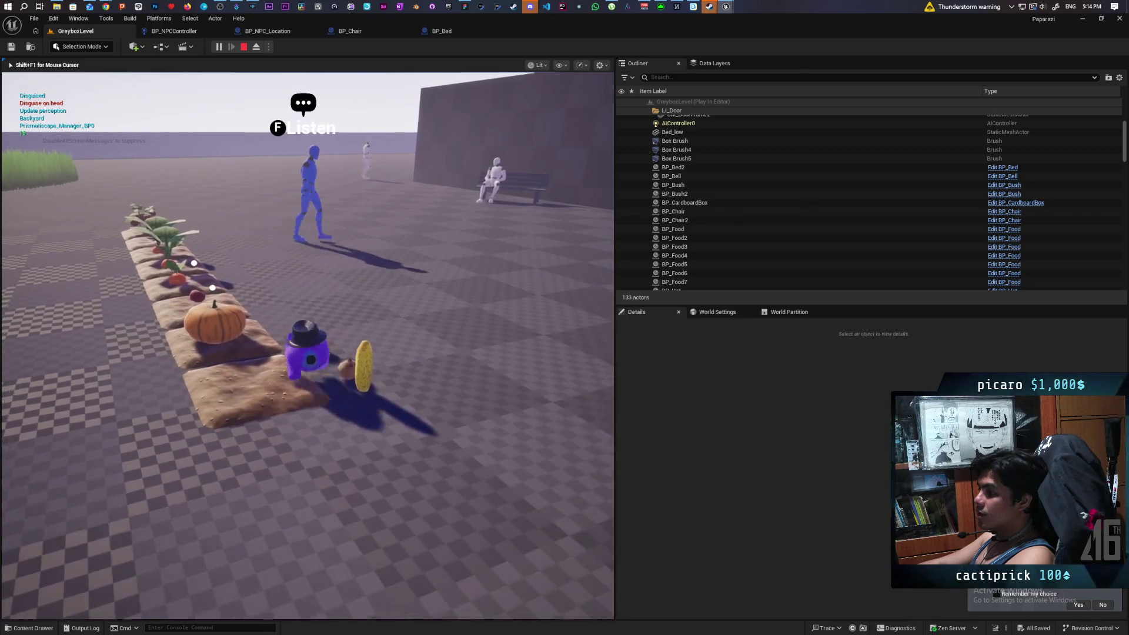
pyautogui.press('w')
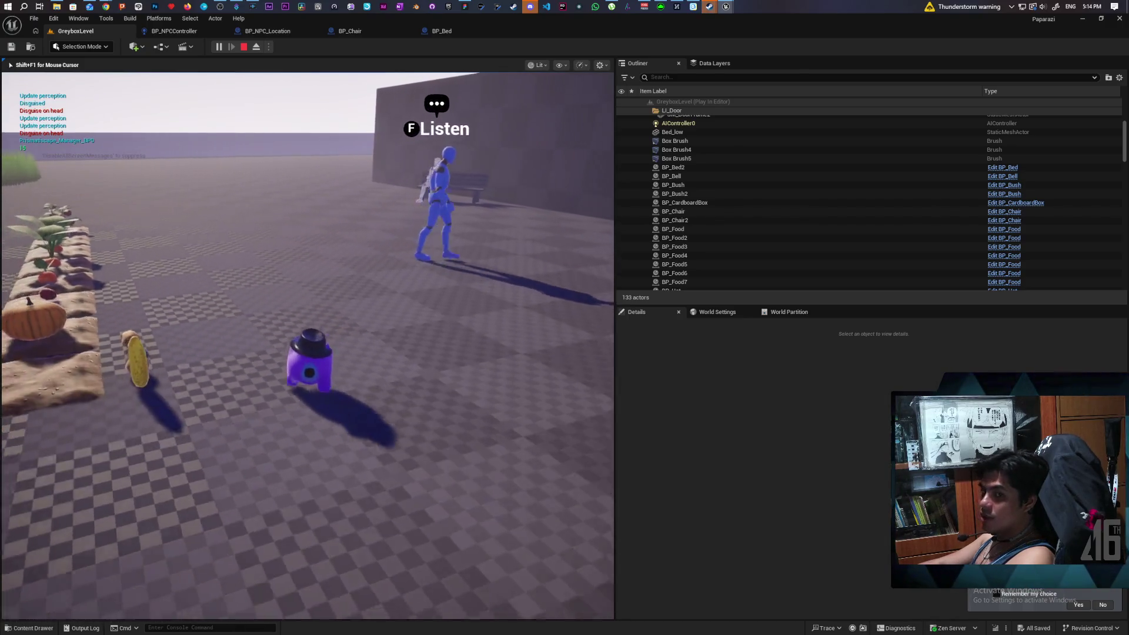
pyautogui.press('w')
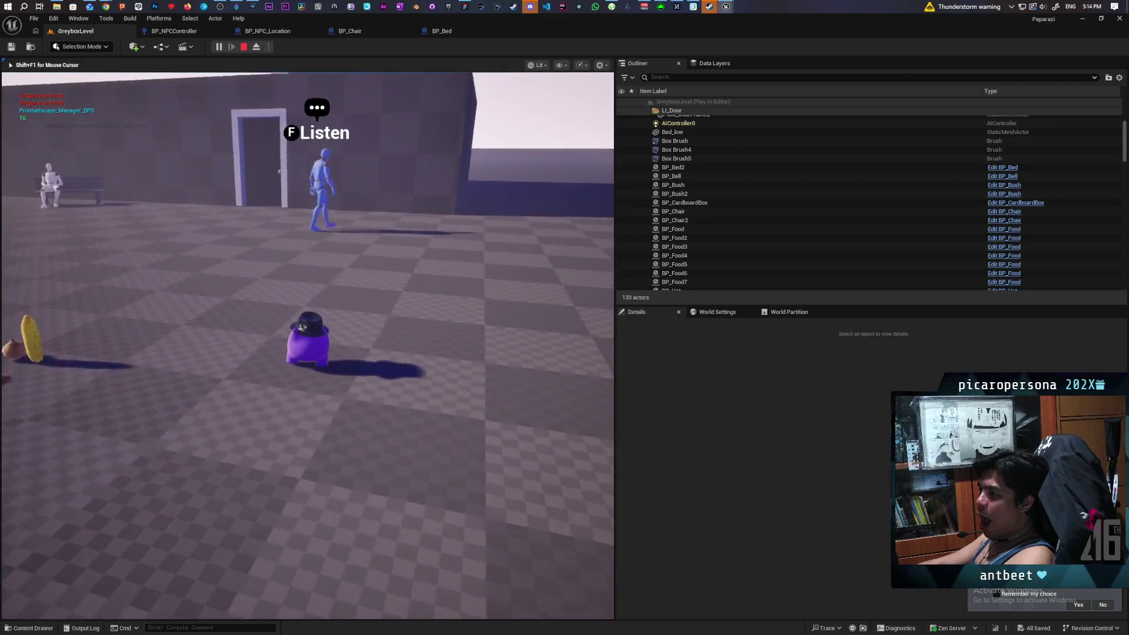
pyautogui.press('w')
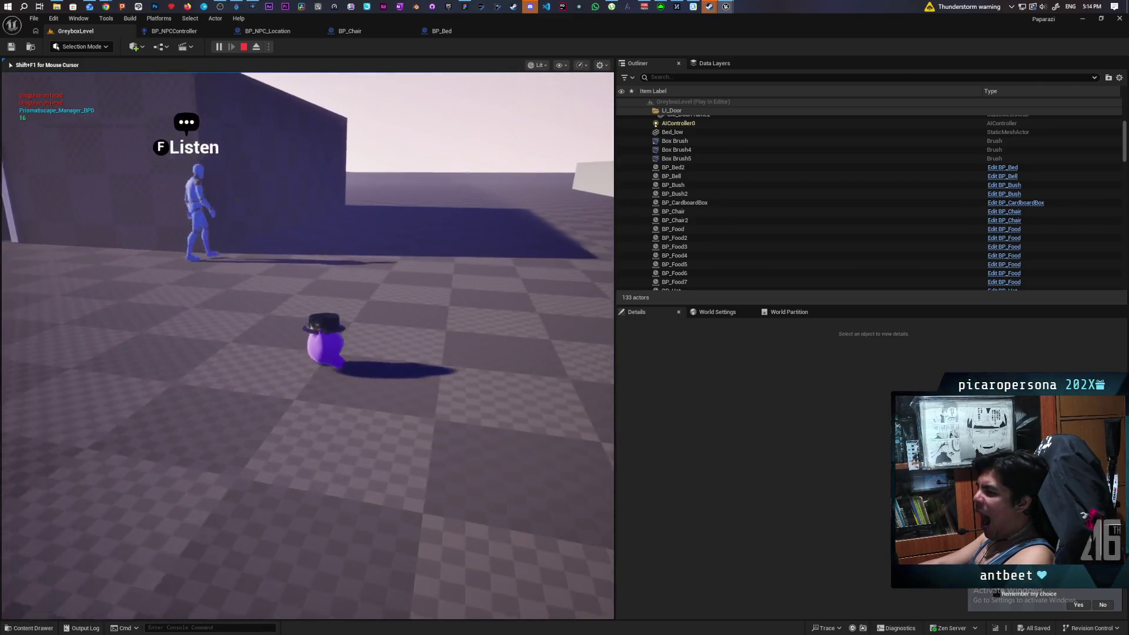
pyautogui.press('d')
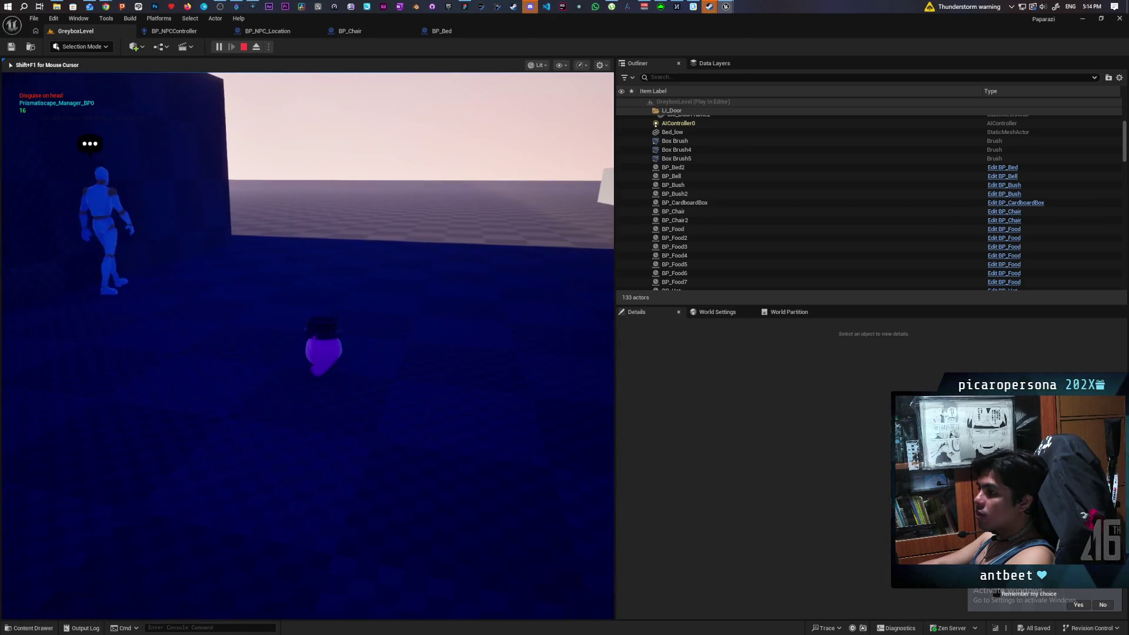
# - Move along the shadowed wall near the NPCs and look around the farm plot
pyautogui.press('d')
pyautogui.press('a')
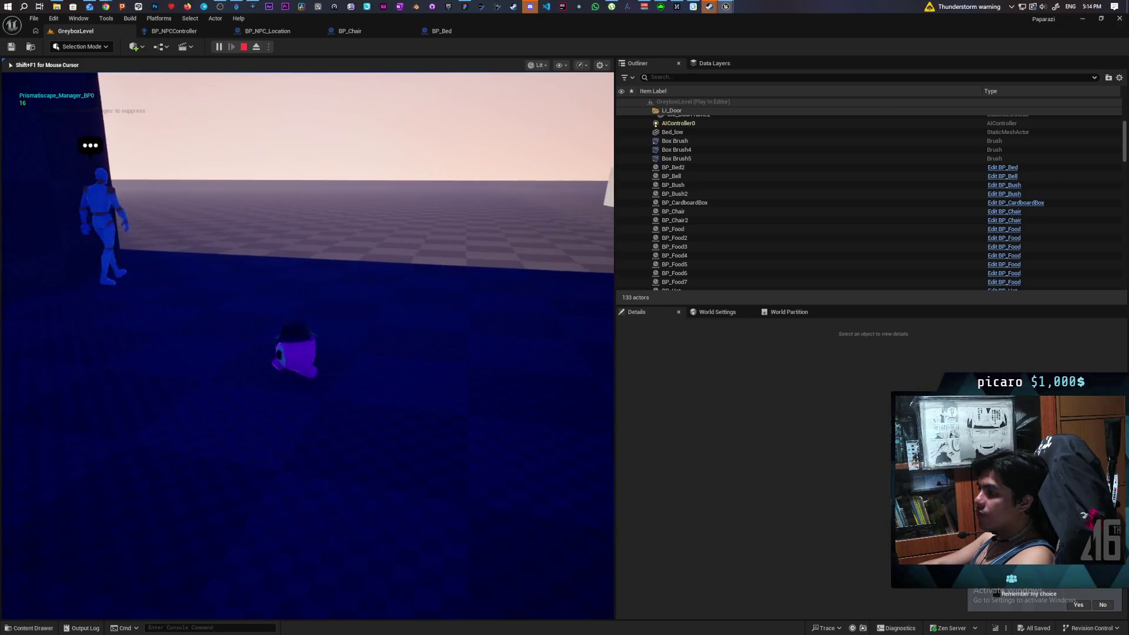
pyautogui.press('a')
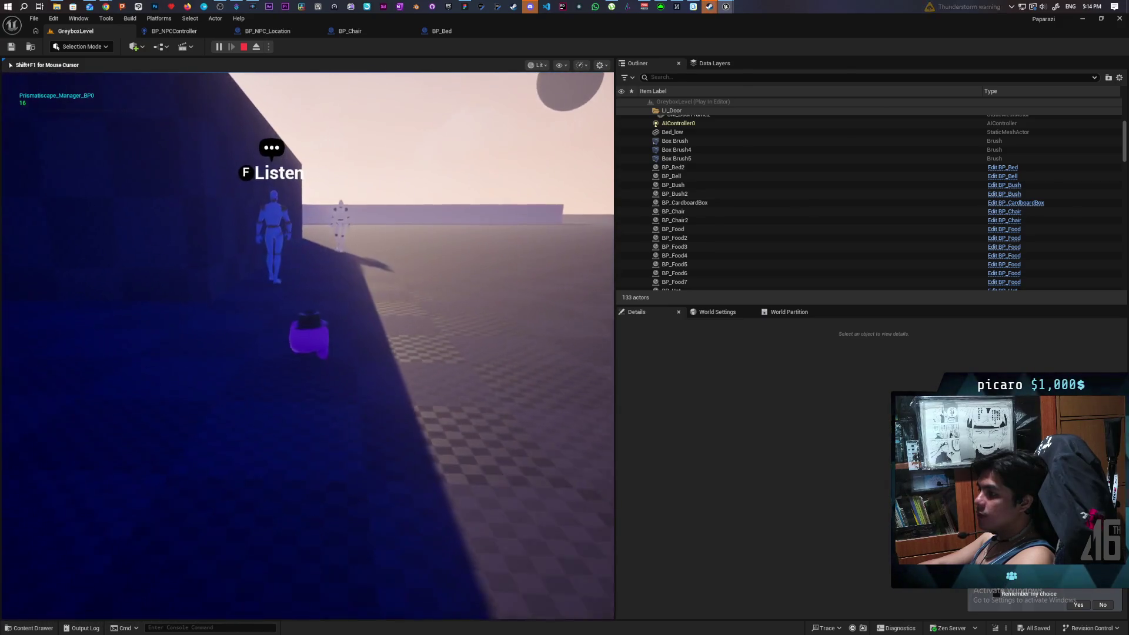
pyautogui.press('w')
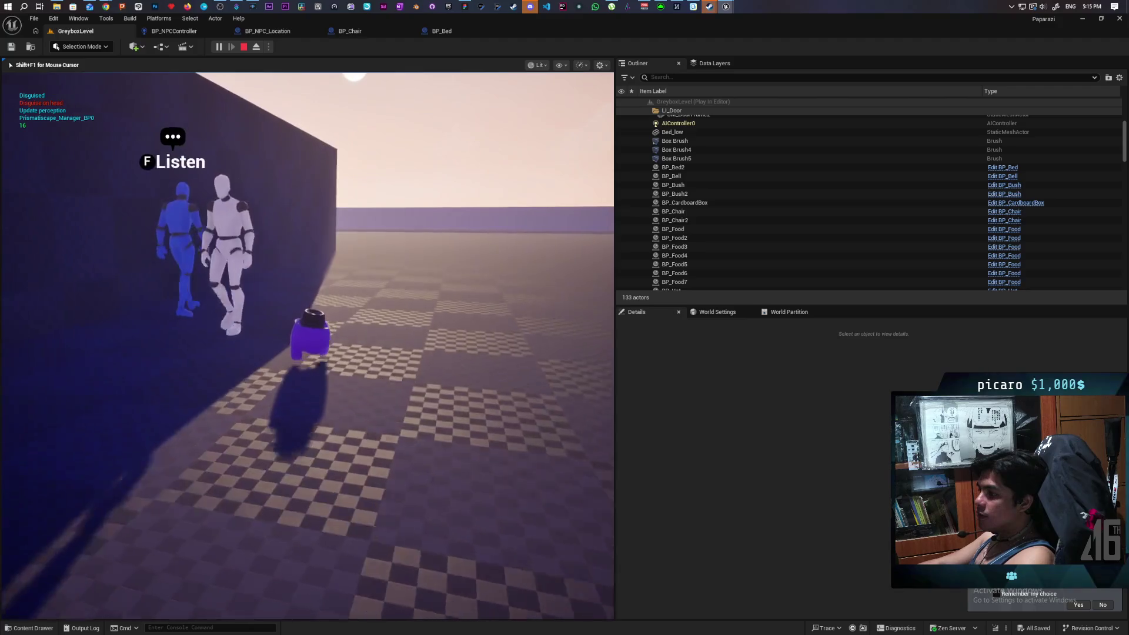
pyautogui.press('a')
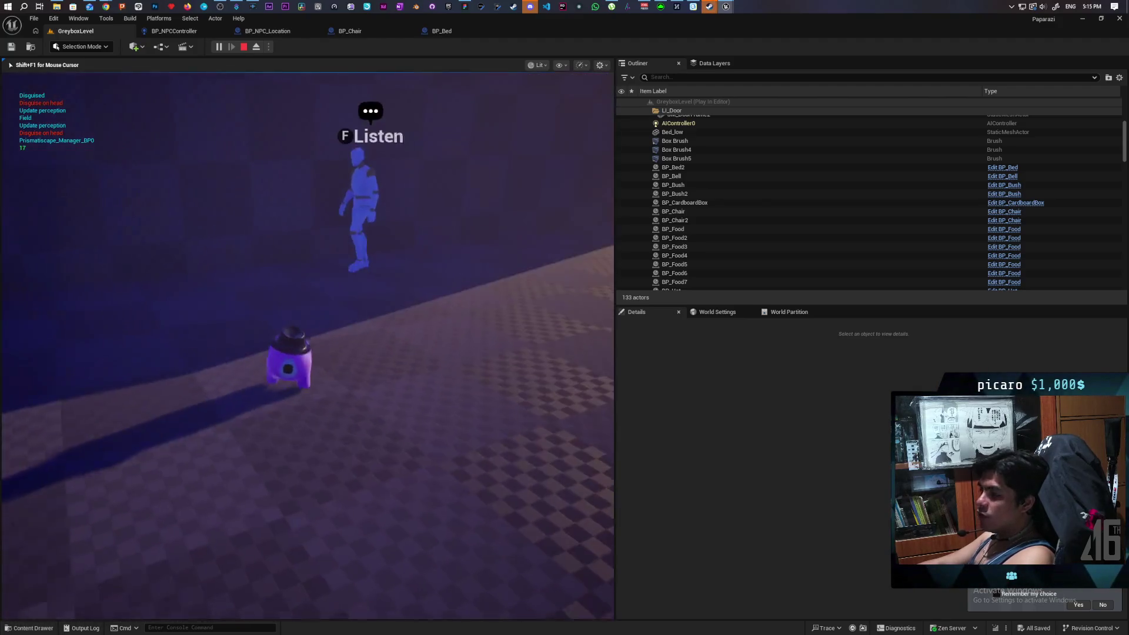
pyautogui.press('w')
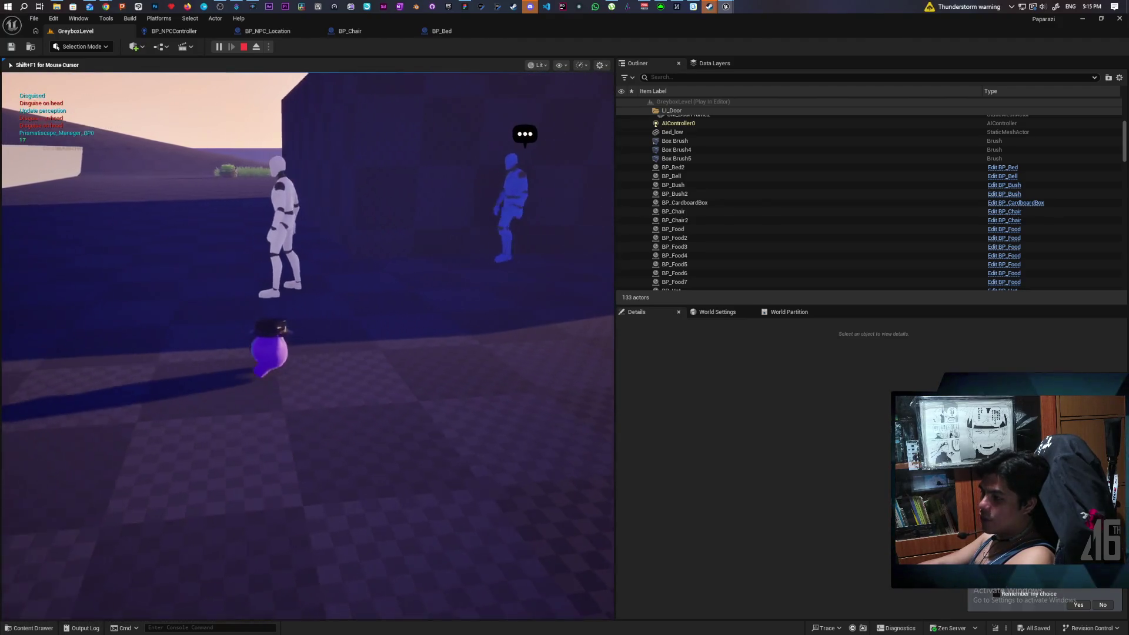
pyautogui.press('w')
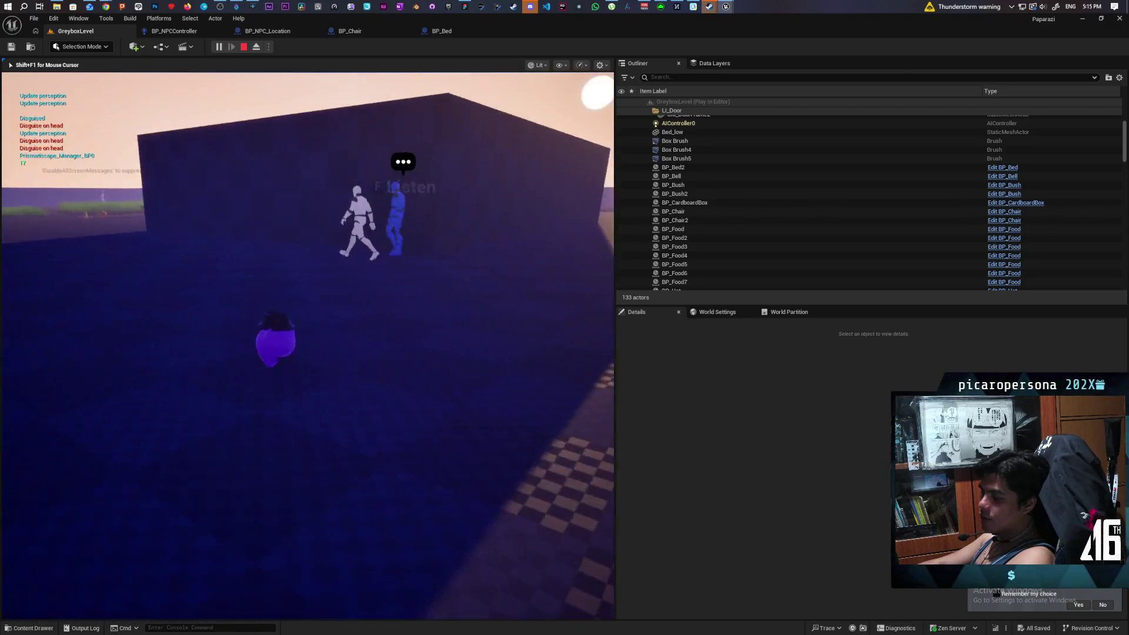
pyautogui.press('w')
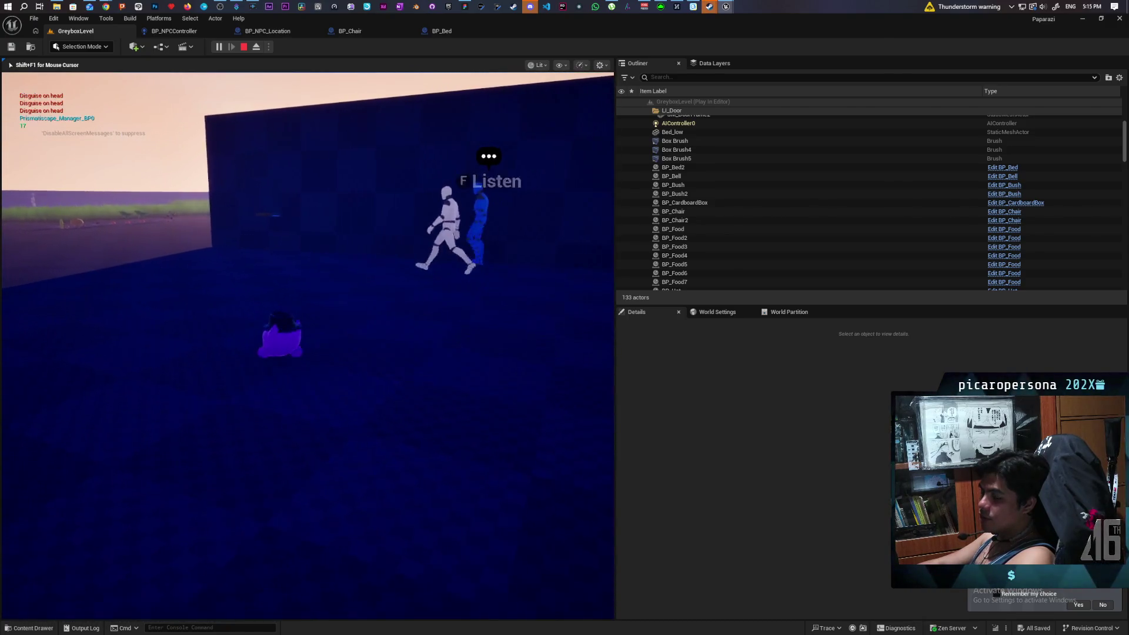
pyautogui.press('s')
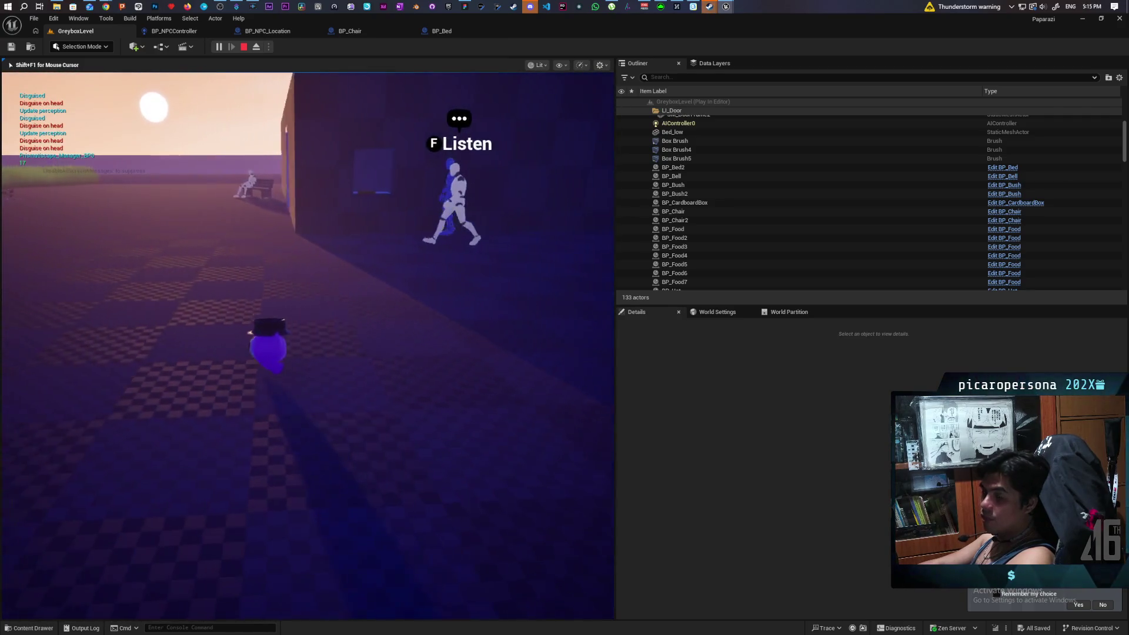
pyautogui.press('a')
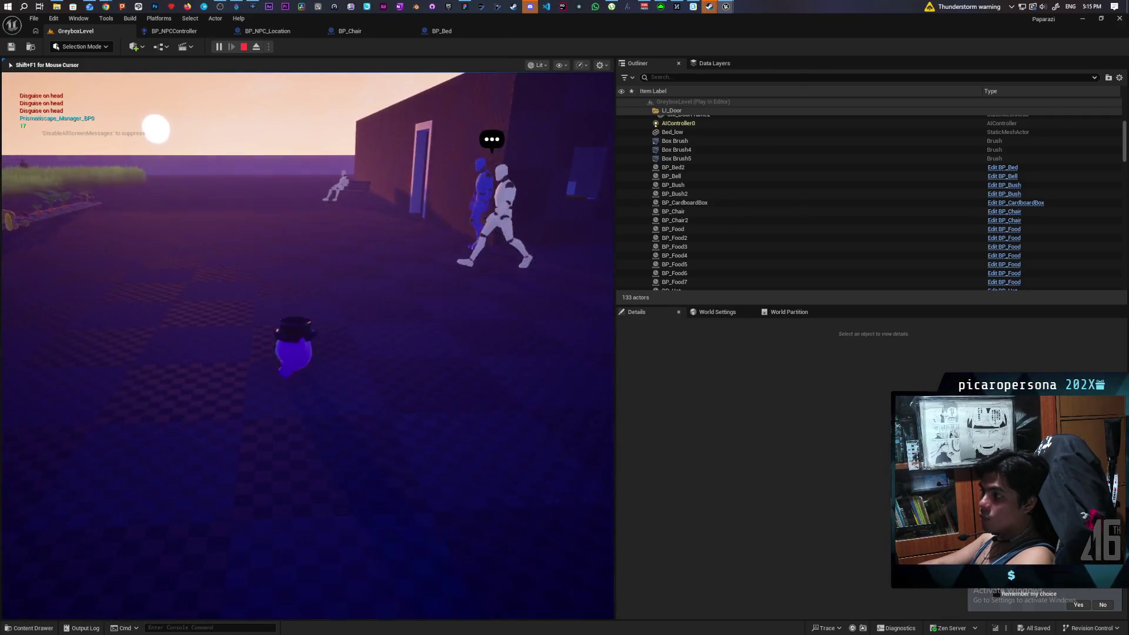
pyautogui.press('d')
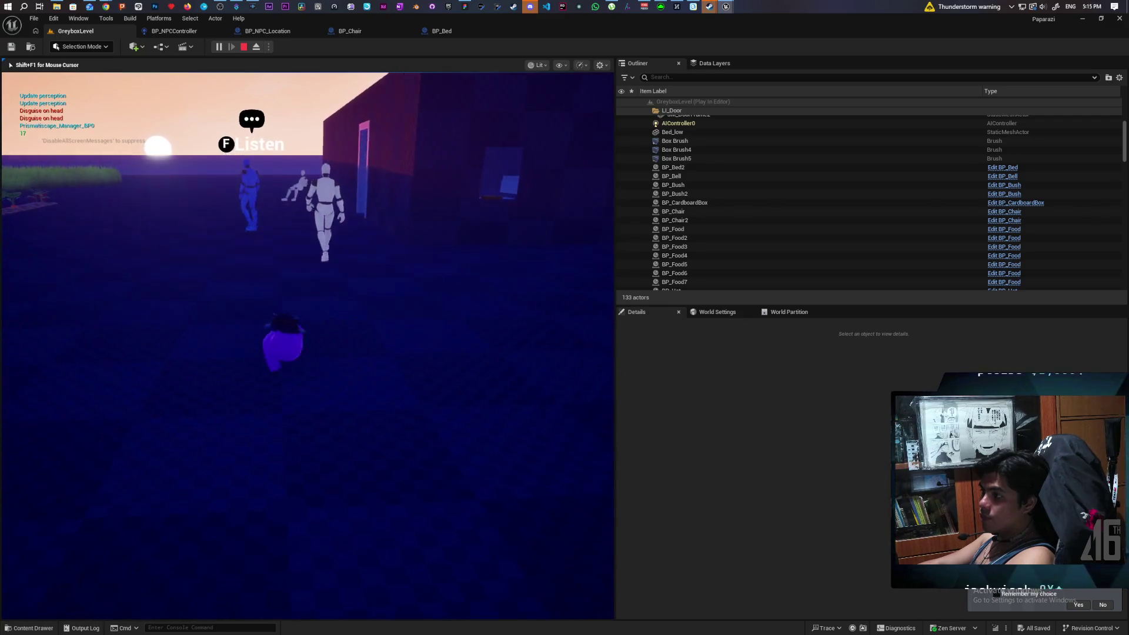
pyautogui.press('a')
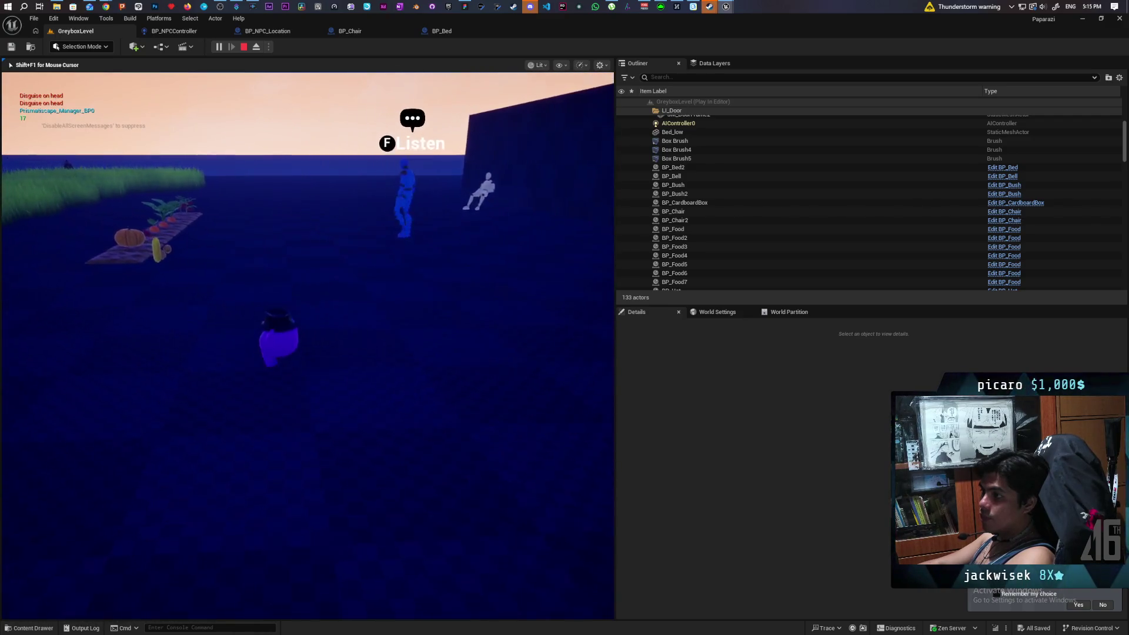
pyautogui.press('d')
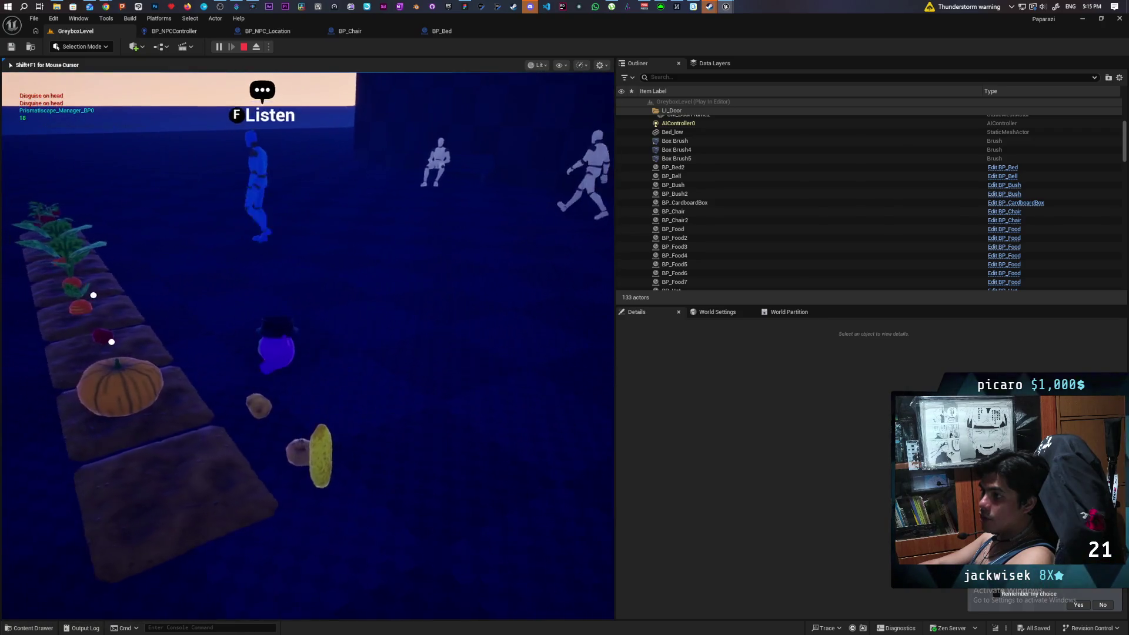
pyautogui.press('a')
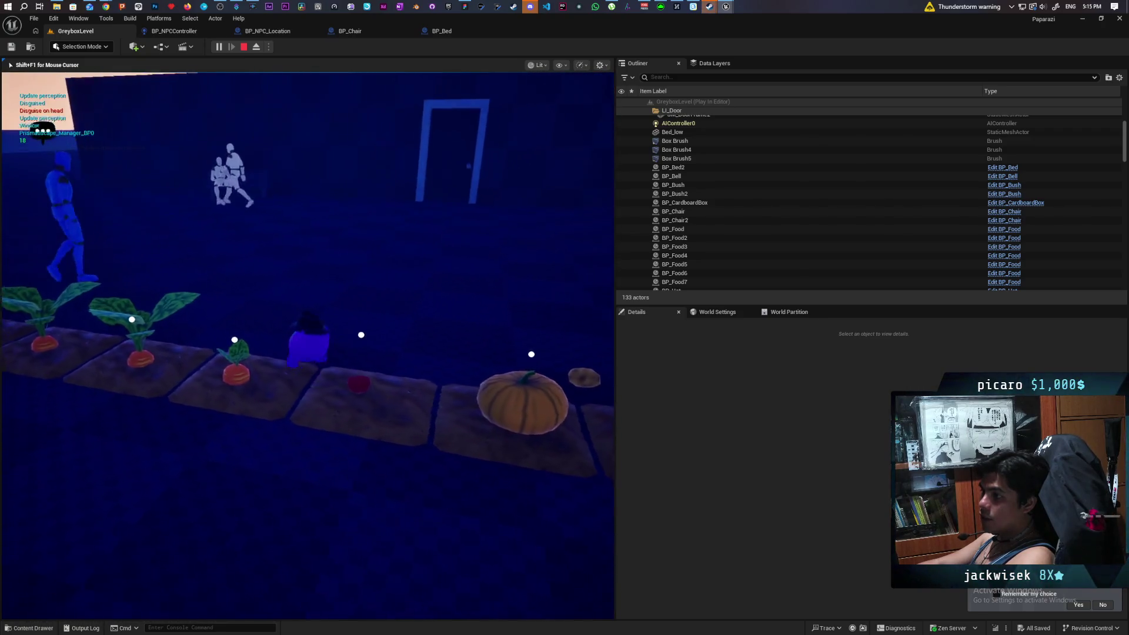
# - Walk behind the NPC through the doorway into the room
pyautogui.press('w')
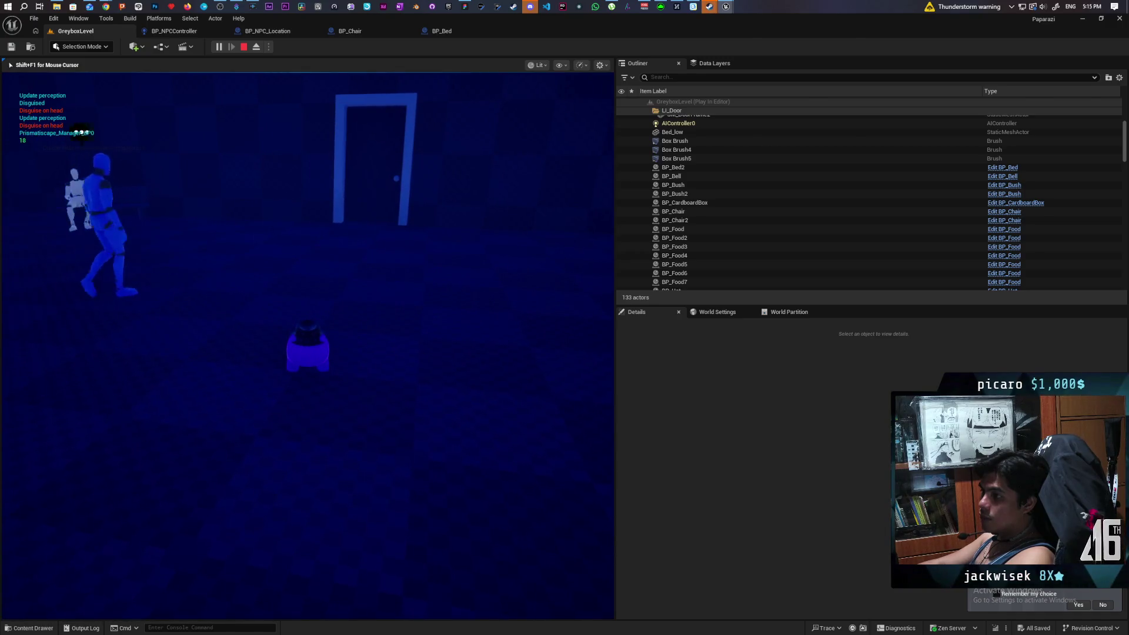
pyautogui.press('w')
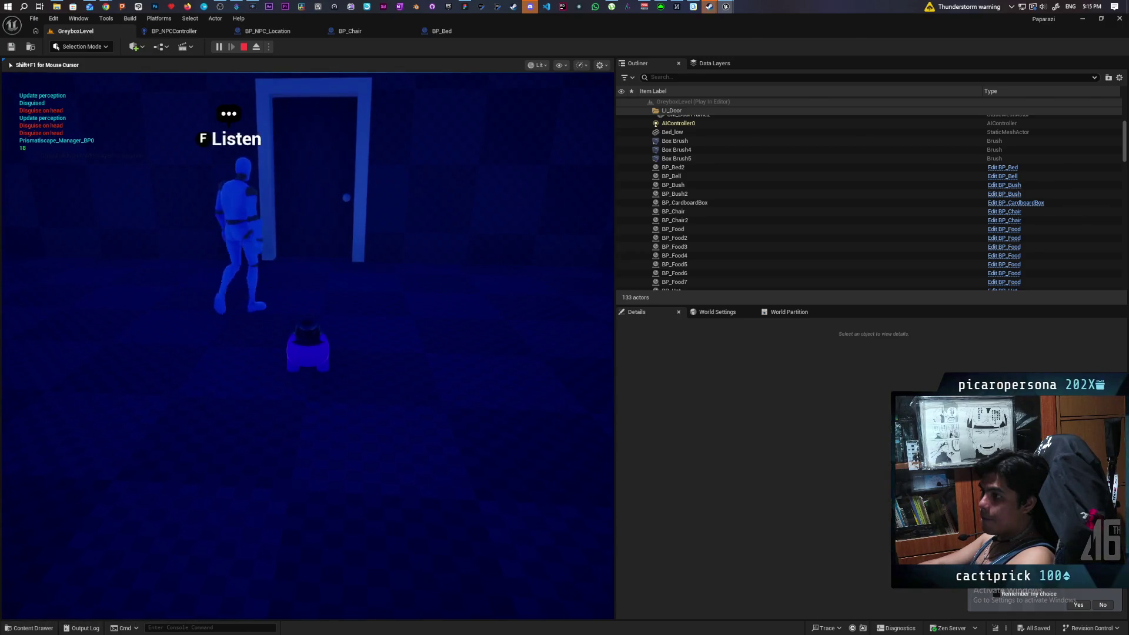
pyautogui.press('w')
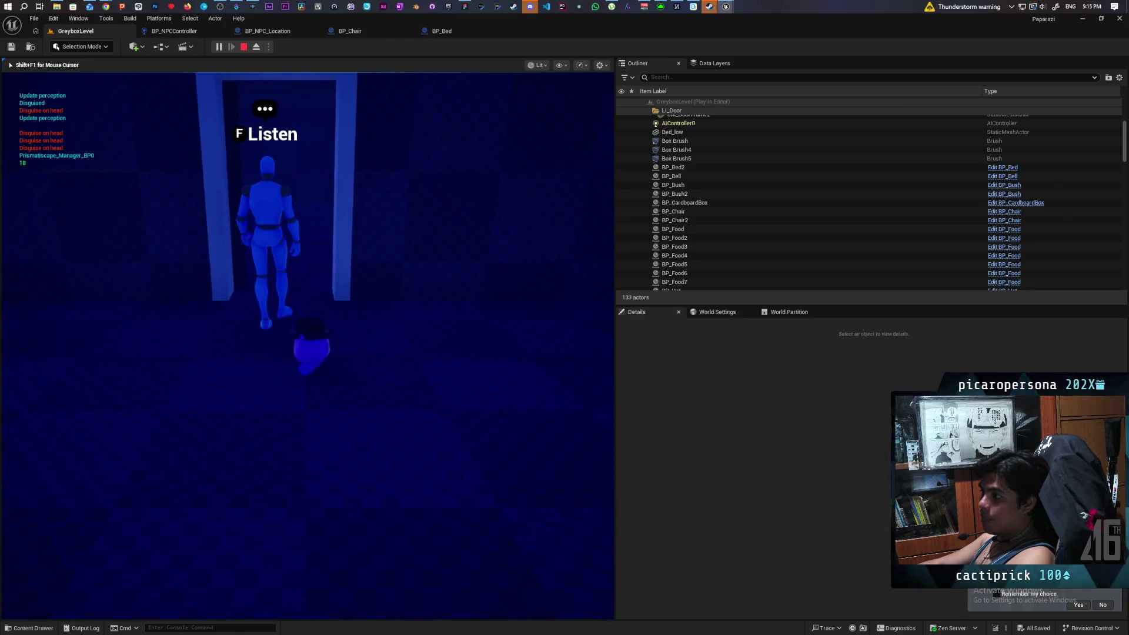
pyautogui.press('w')
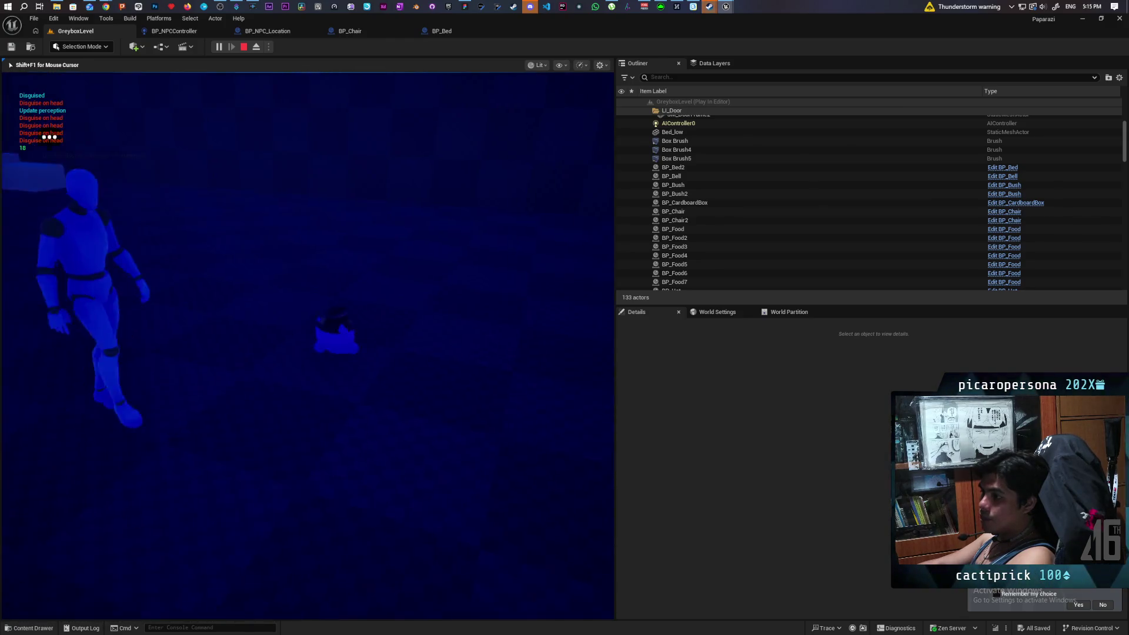
pyautogui.press('w')
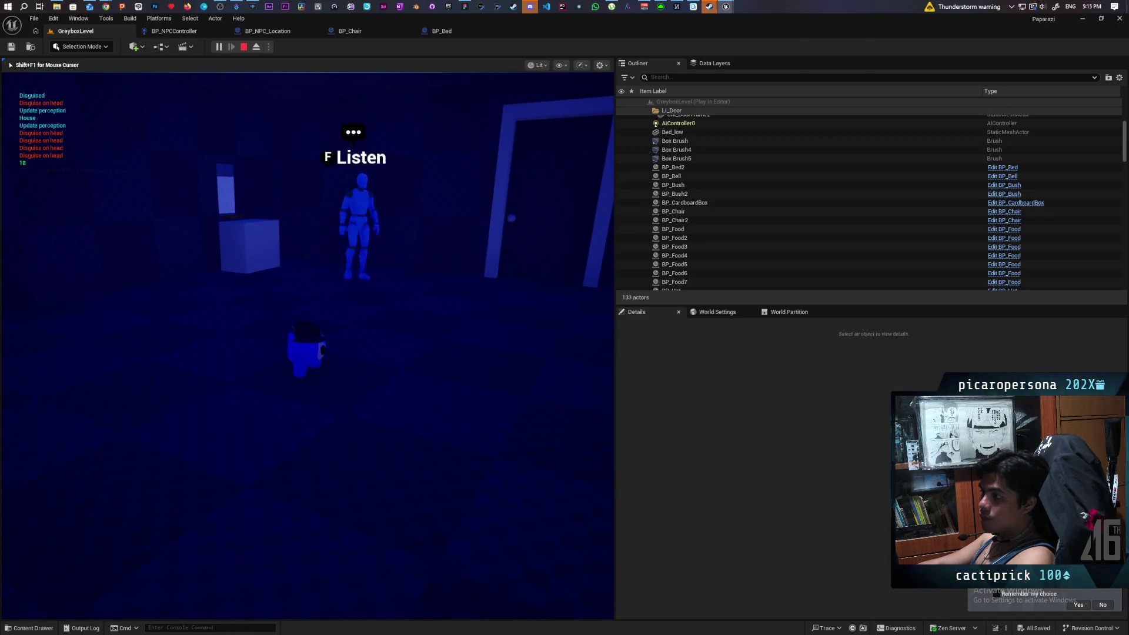
pyautogui.press('w')
pyautogui.press('s')
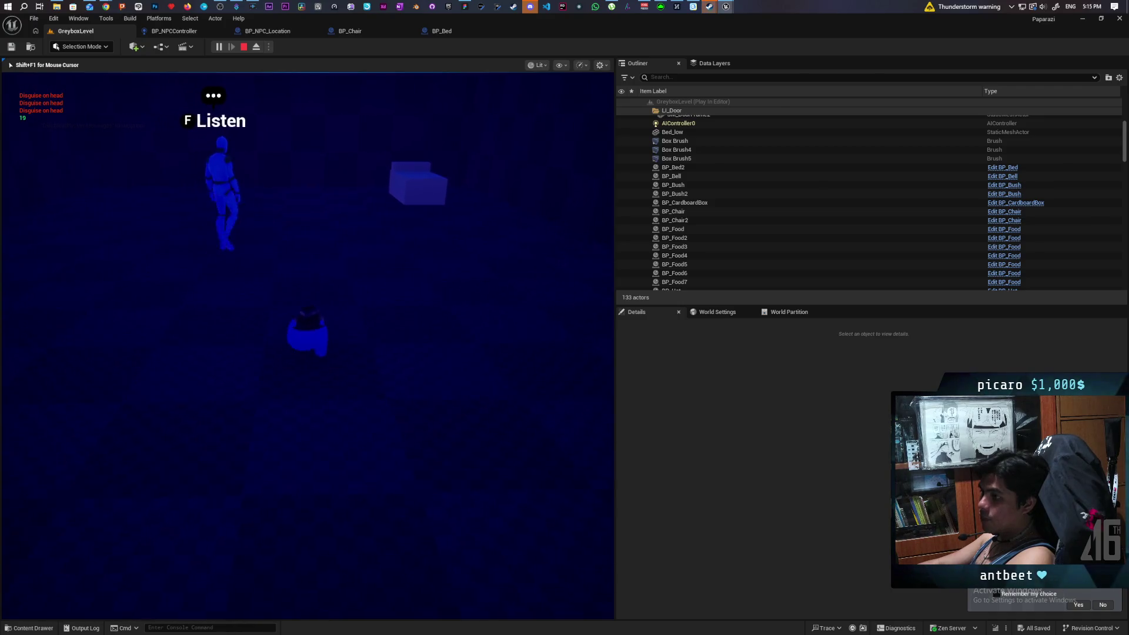
pyautogui.press('w')
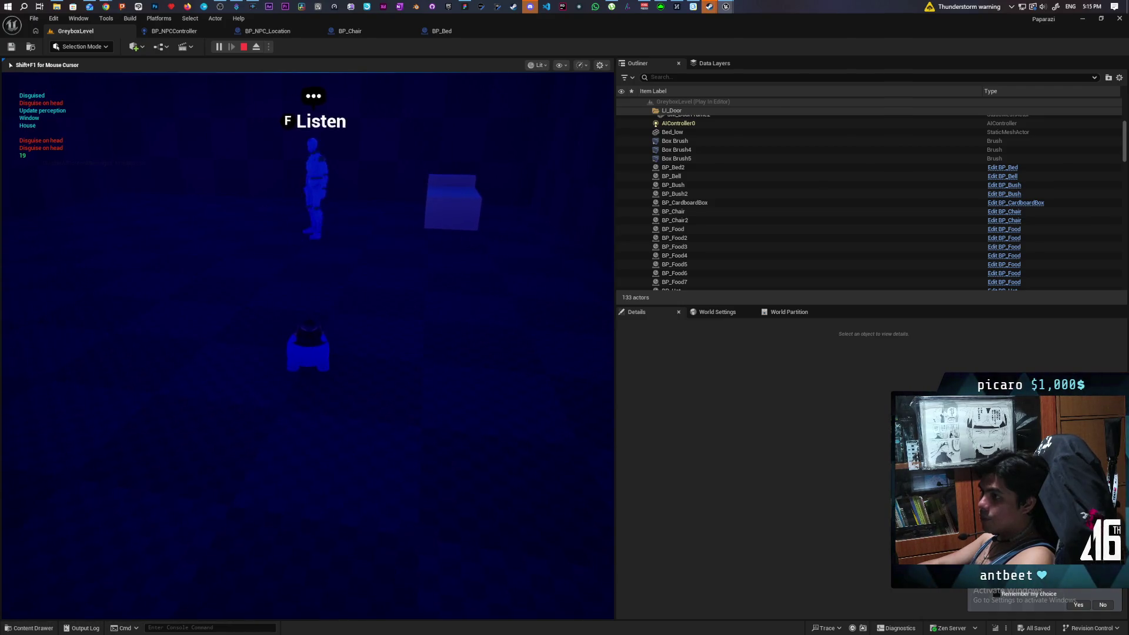
pyautogui.press('a')
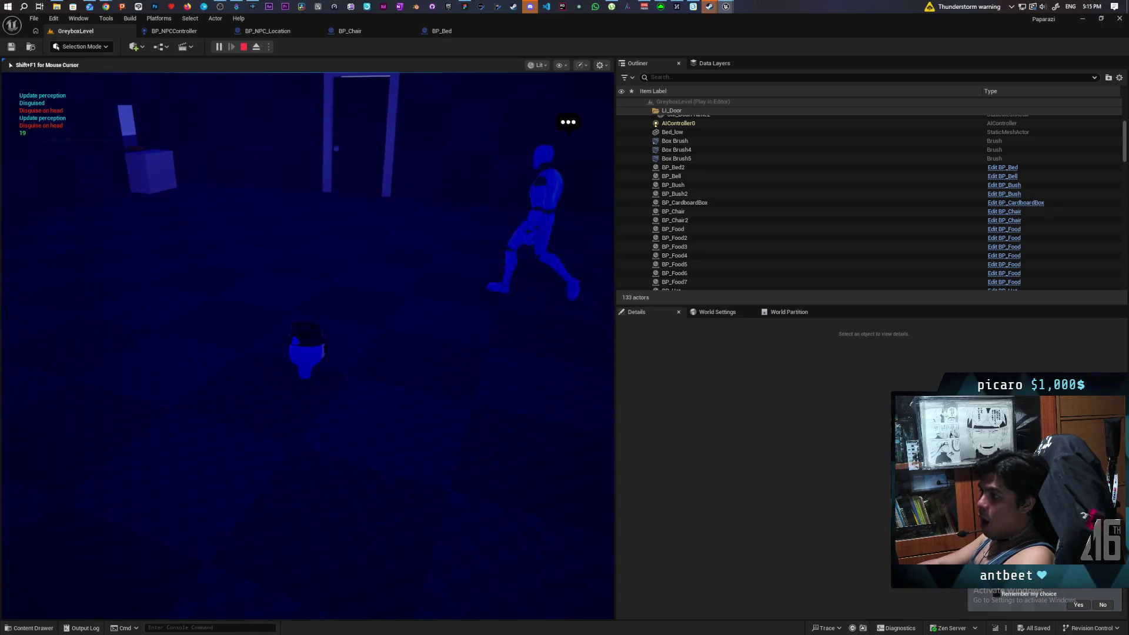
pyautogui.press('a')
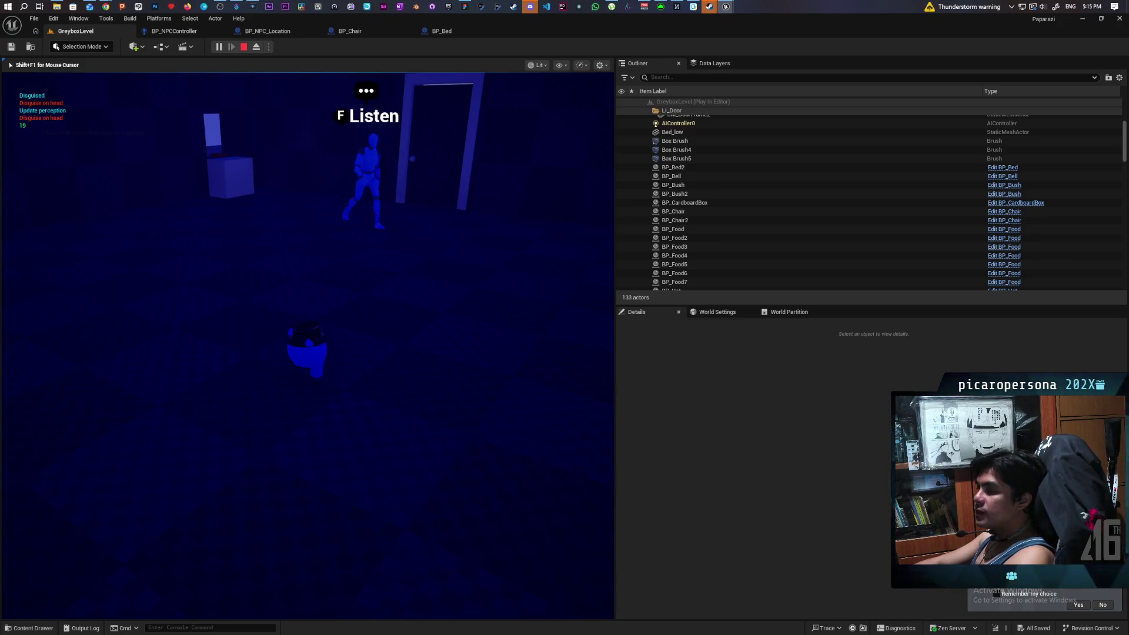
# - Track the NPC around the room until it arrives at the bed
pyautogui.press('d')
pyautogui.press('d')
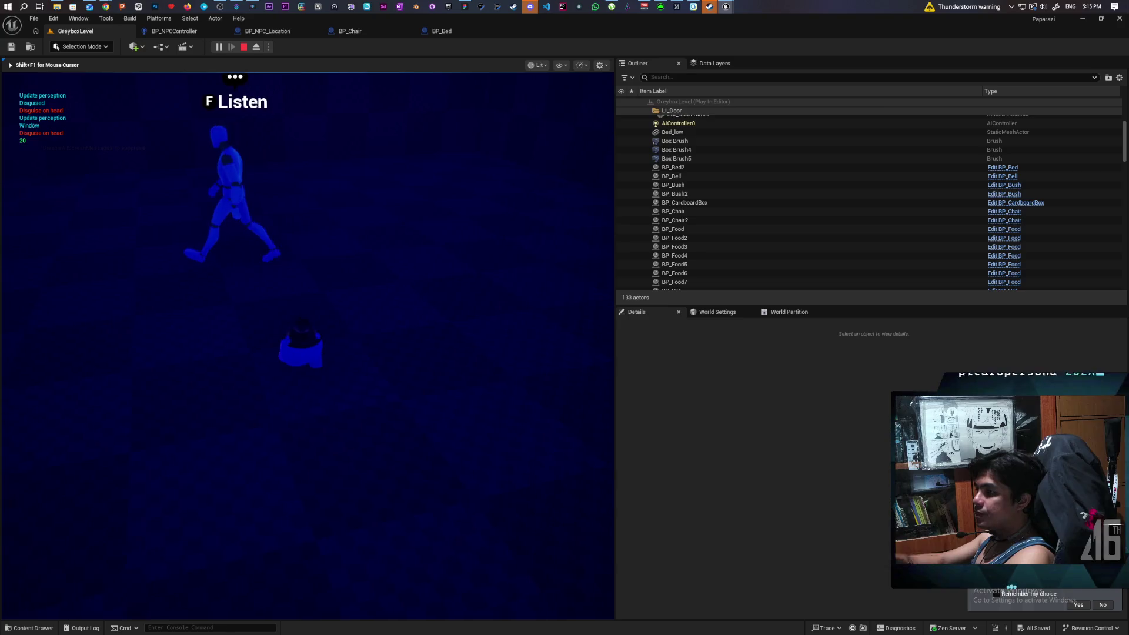
pyautogui.press('a')
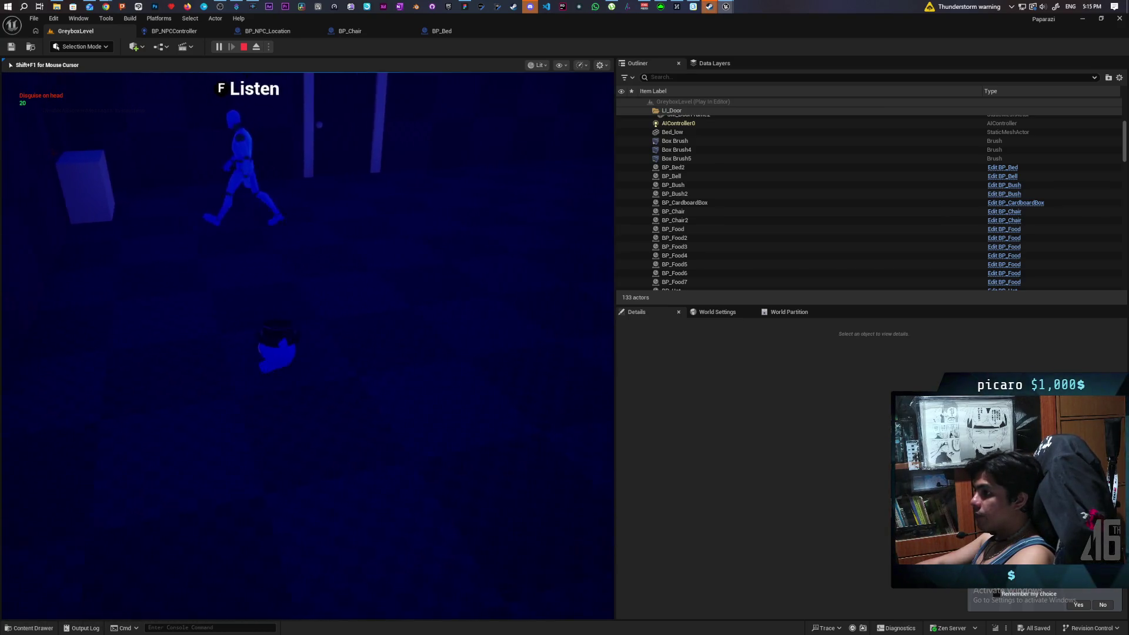
pyautogui.press('a')
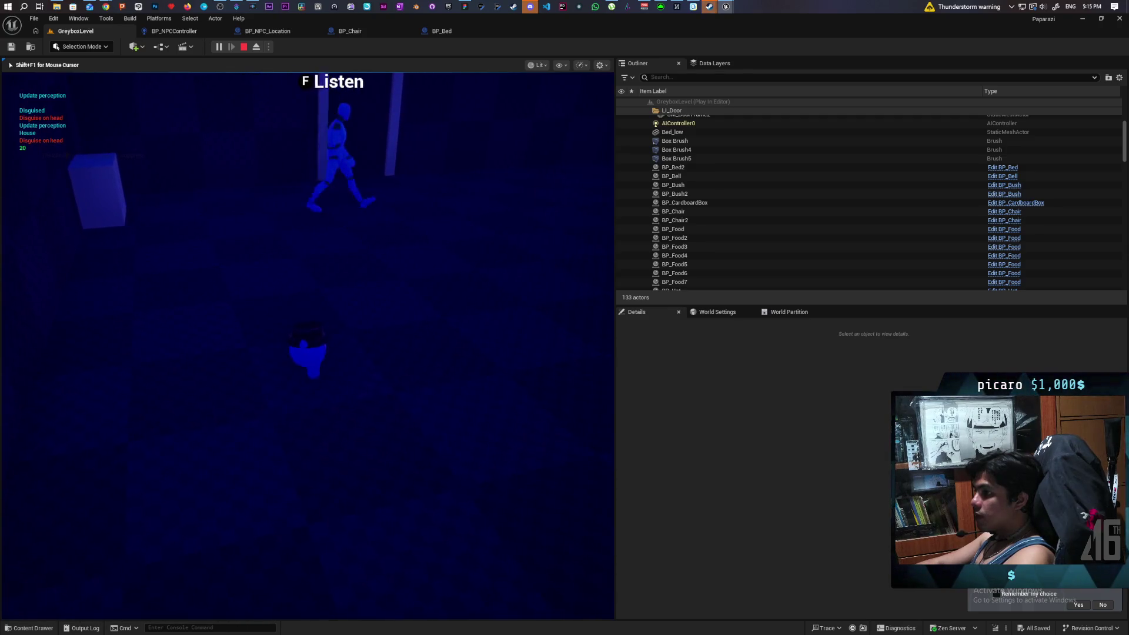
pyautogui.press('d')
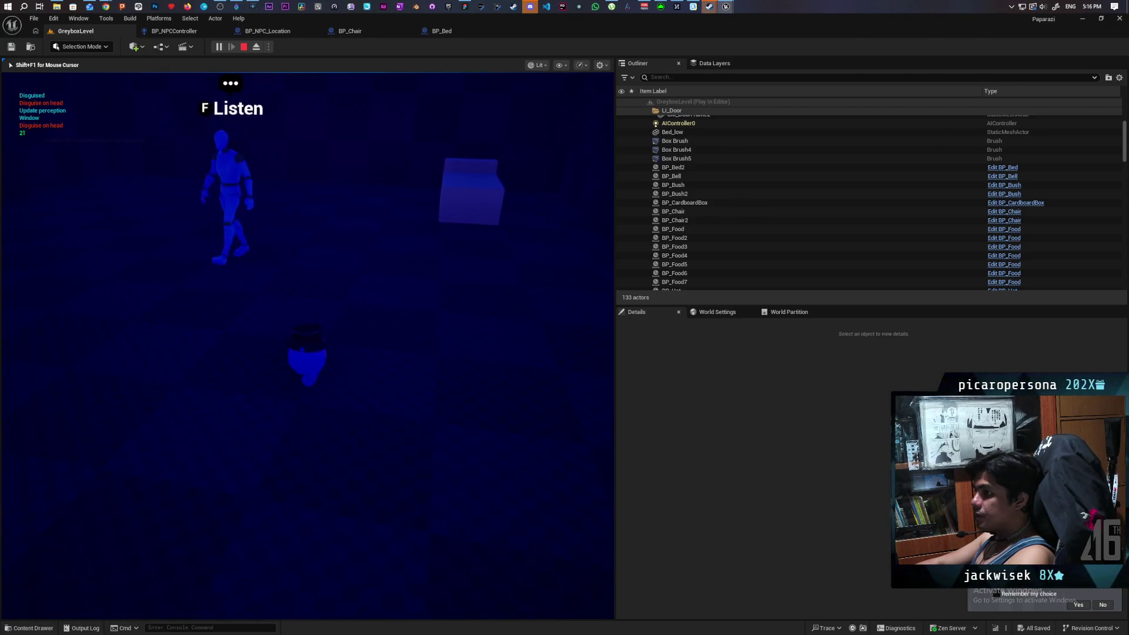
pyautogui.press('a')
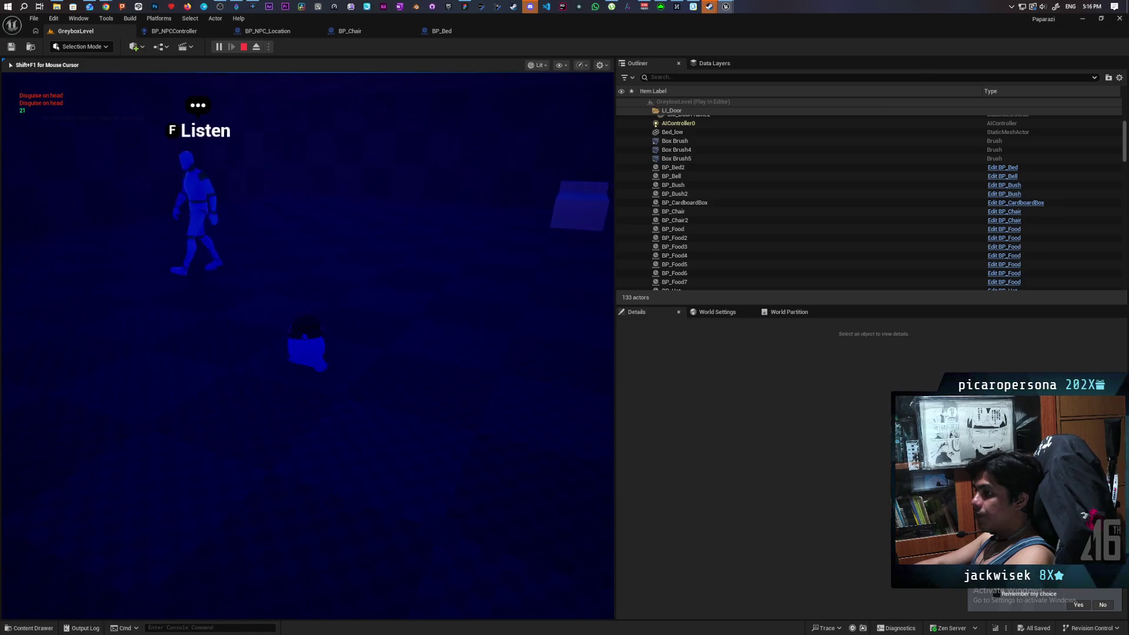
pyautogui.press('a')
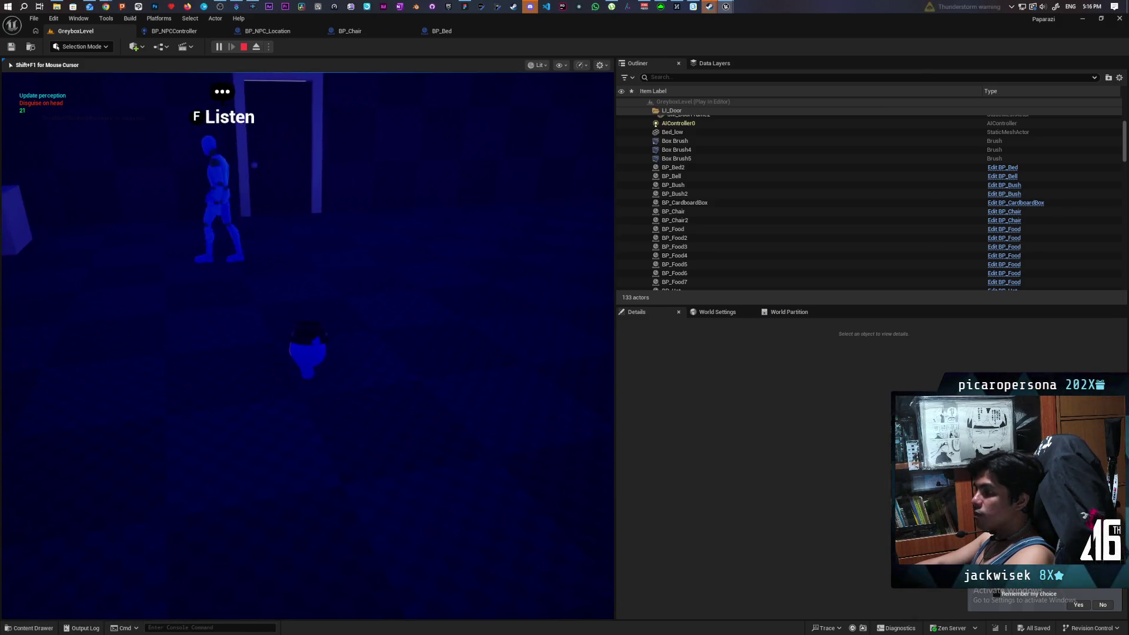
pyautogui.press('a')
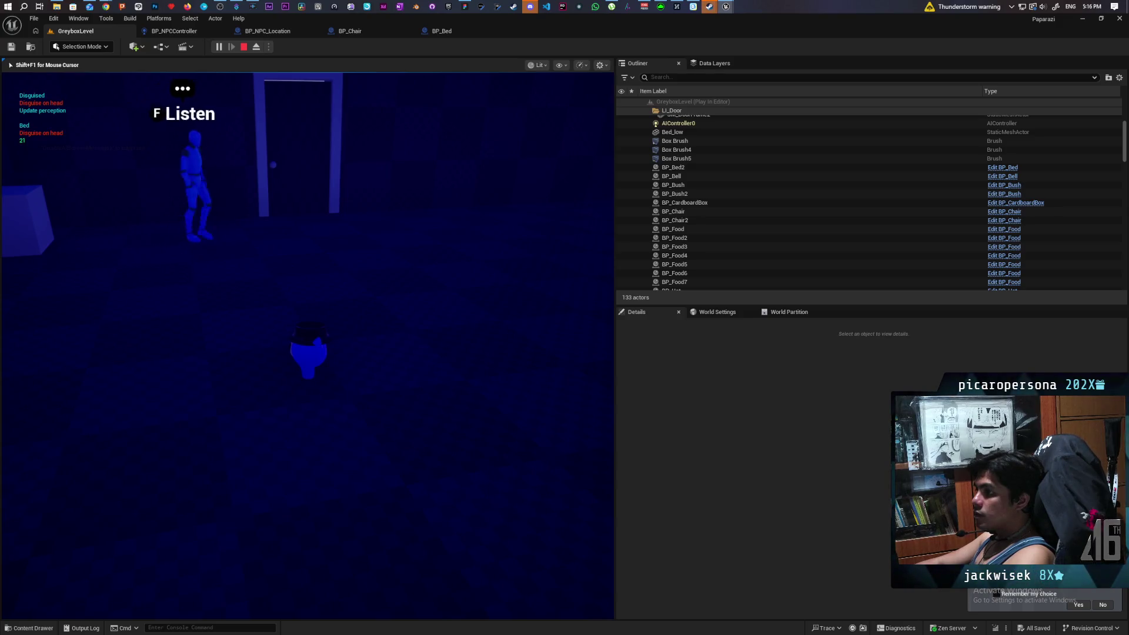
pyautogui.press('d')
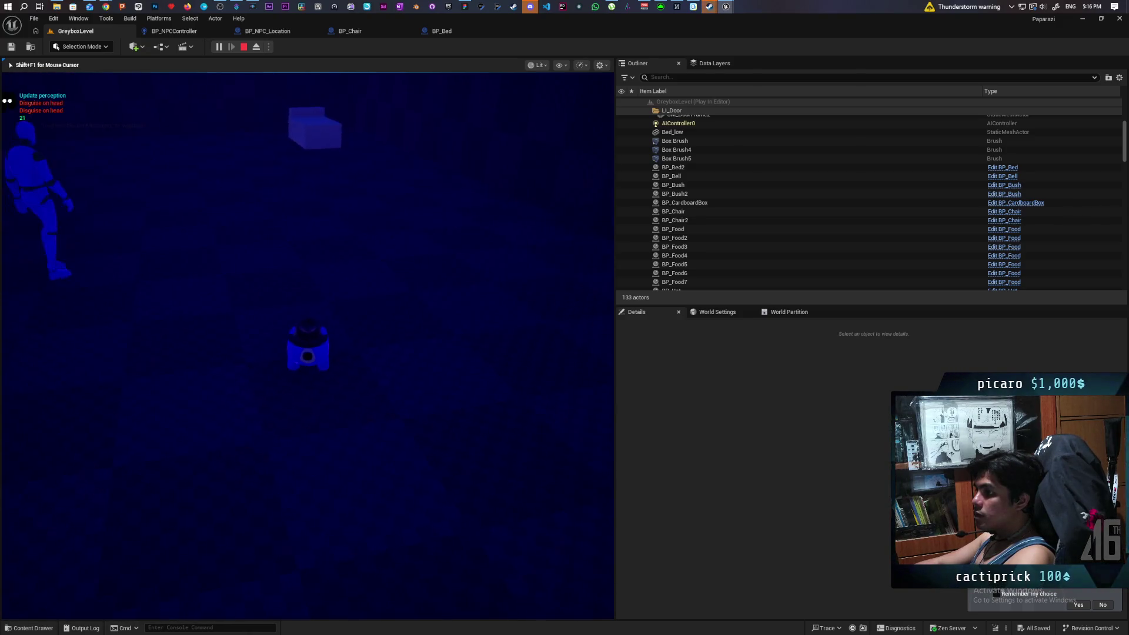
pyautogui.press('w')
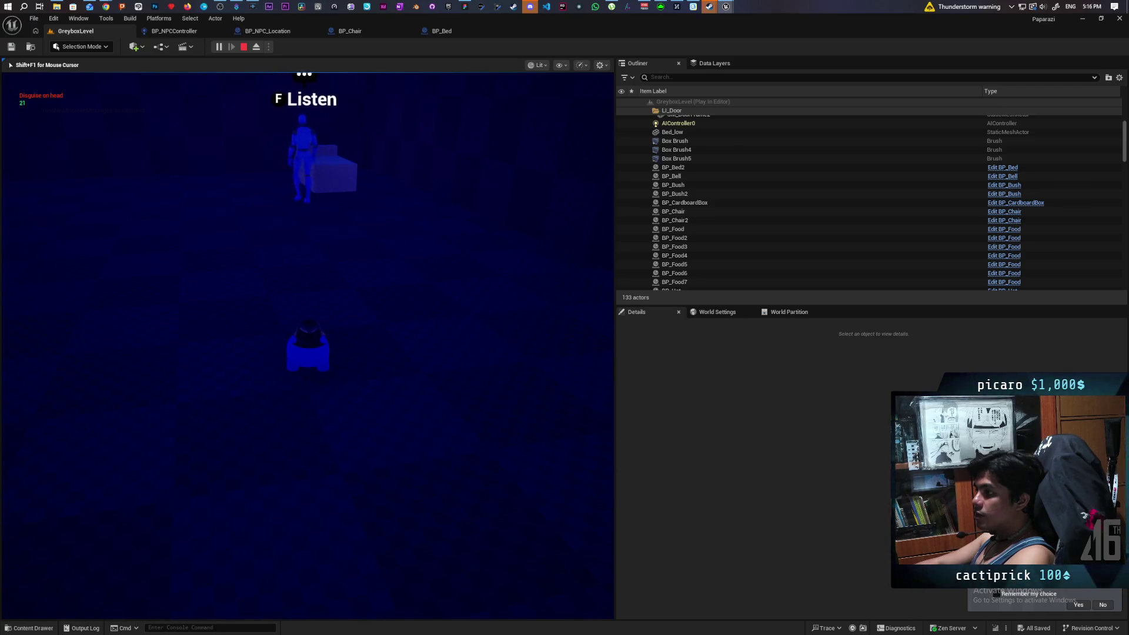
pyautogui.press('w')
pyautogui.press('a')
pyautogui.press('s')
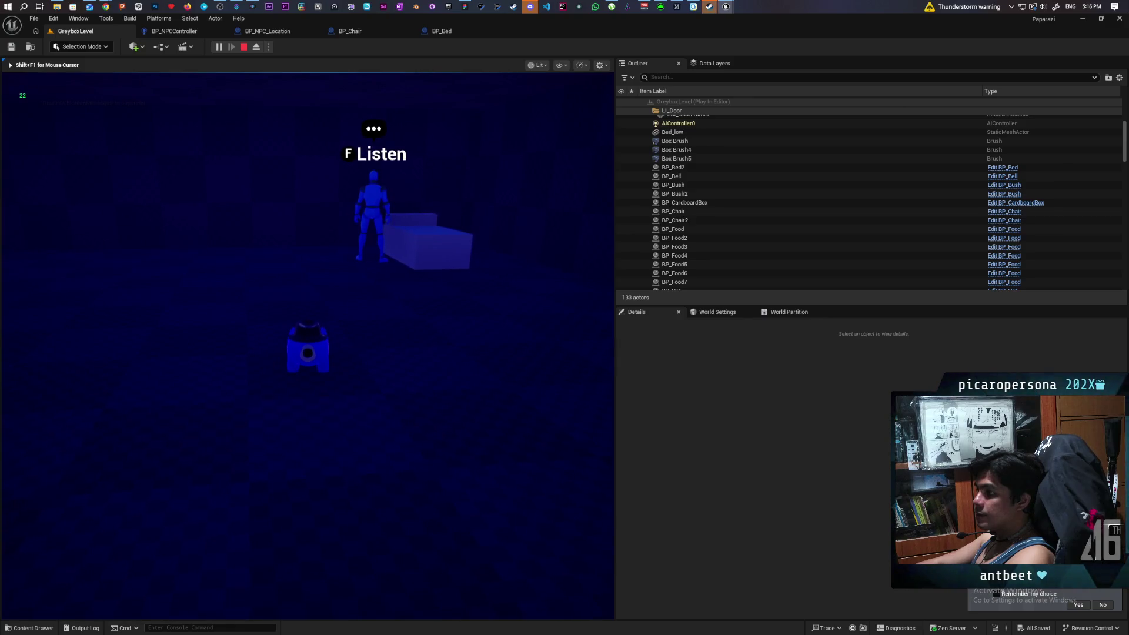
pyautogui.press('a')
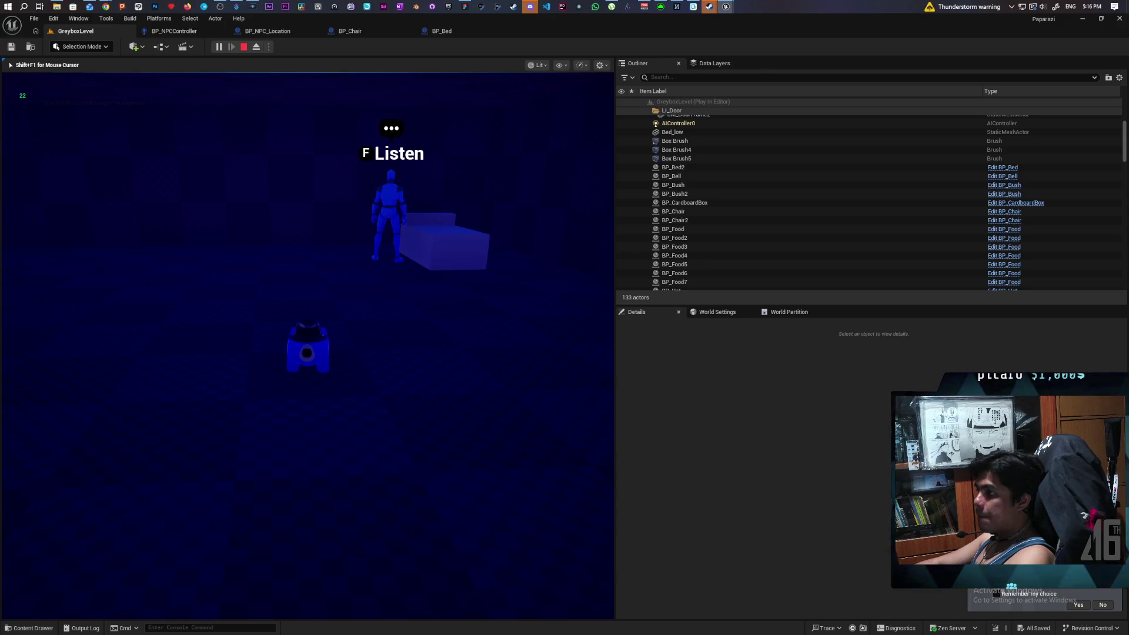
pyautogui.press('s')
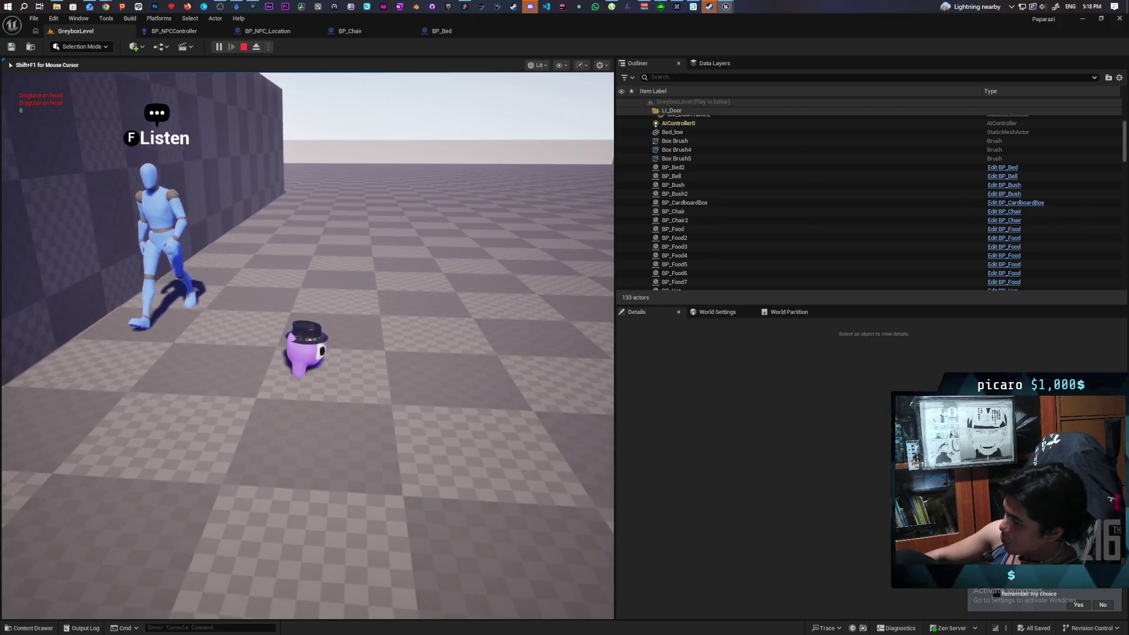
# - Let the playtest run through the night until daylight returns, then stop it
pyautogui.press('Escape')
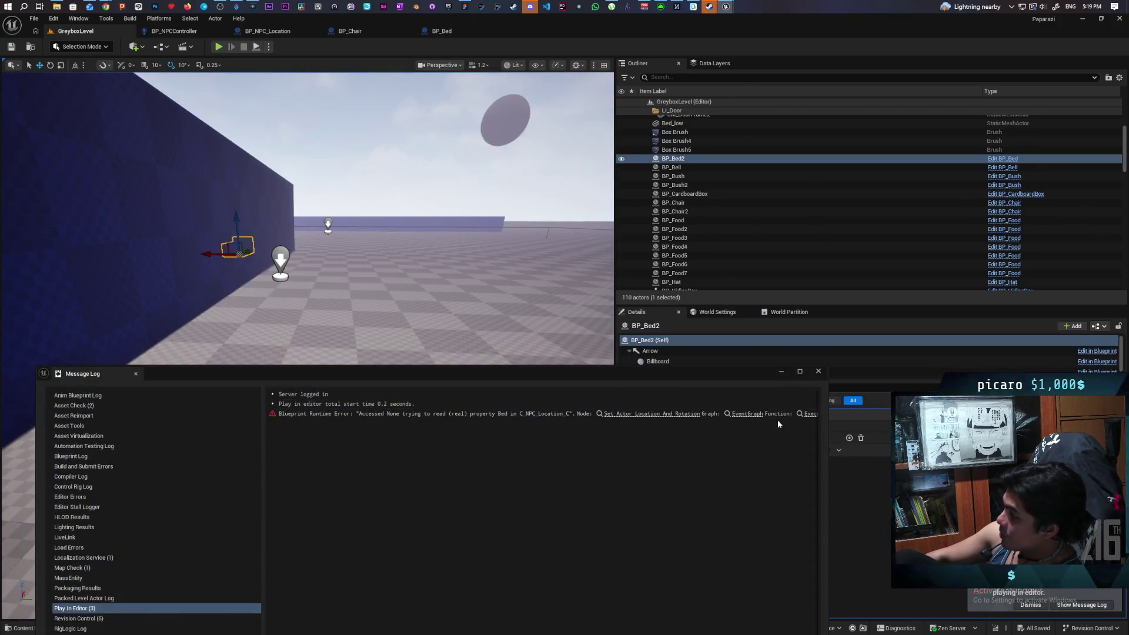
# - Close the Bed runtime error log and bring up GitHub Desktop's 12 pending changes
pyautogui.click(817, 372)
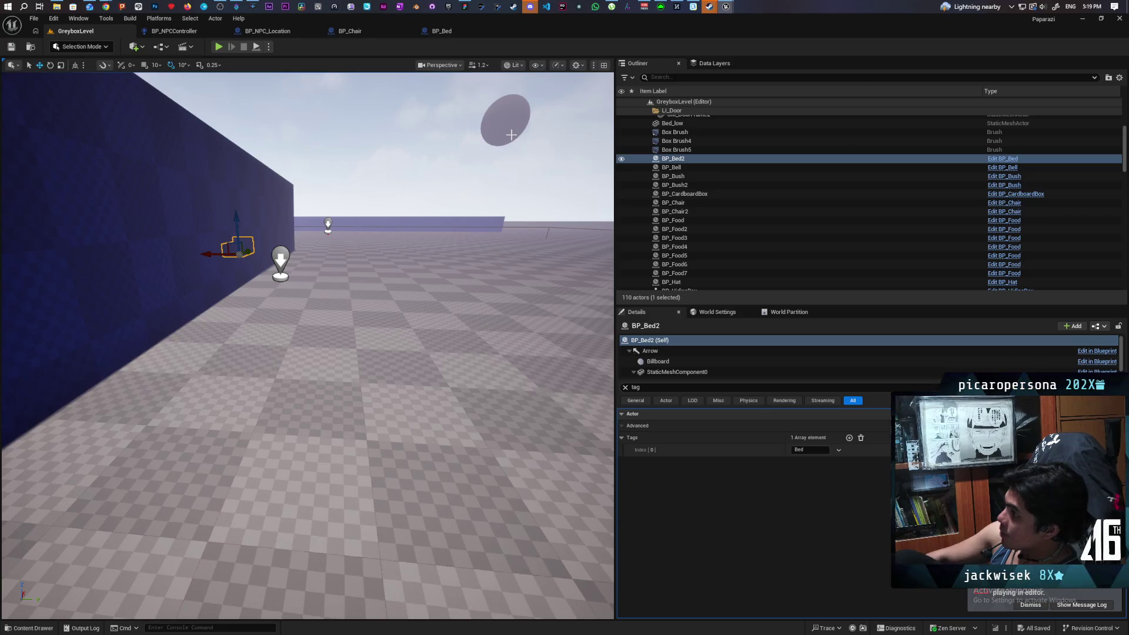
pyautogui.click(432, 6)
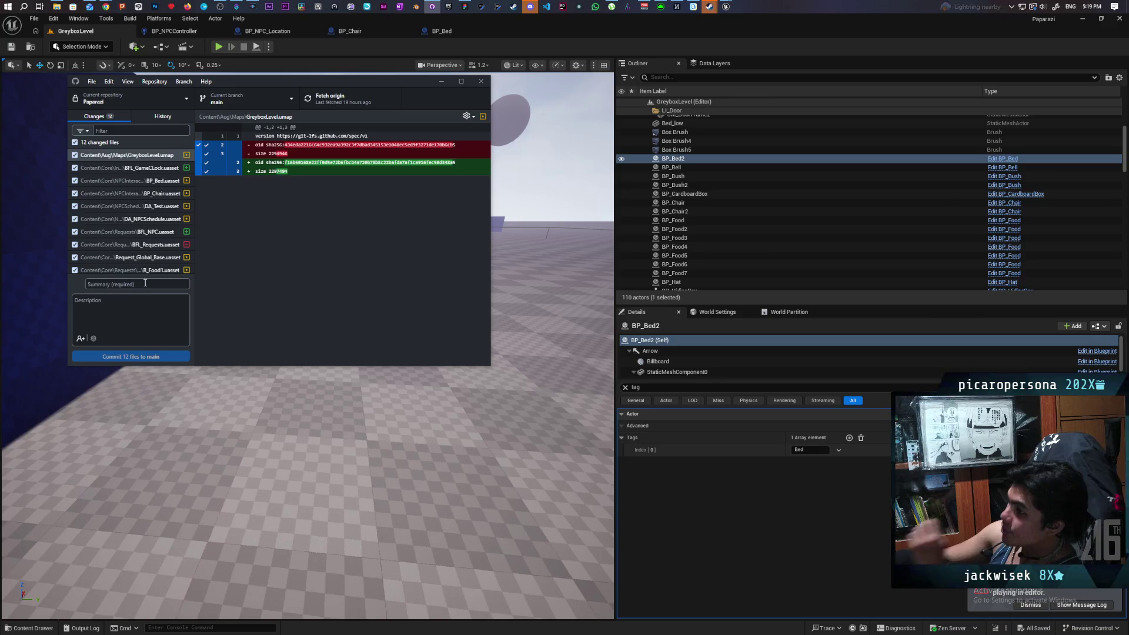
# - Commit the 12 files to main as 'got basic working schedule' and push to origin
pyautogui.write('got basic working schedule')
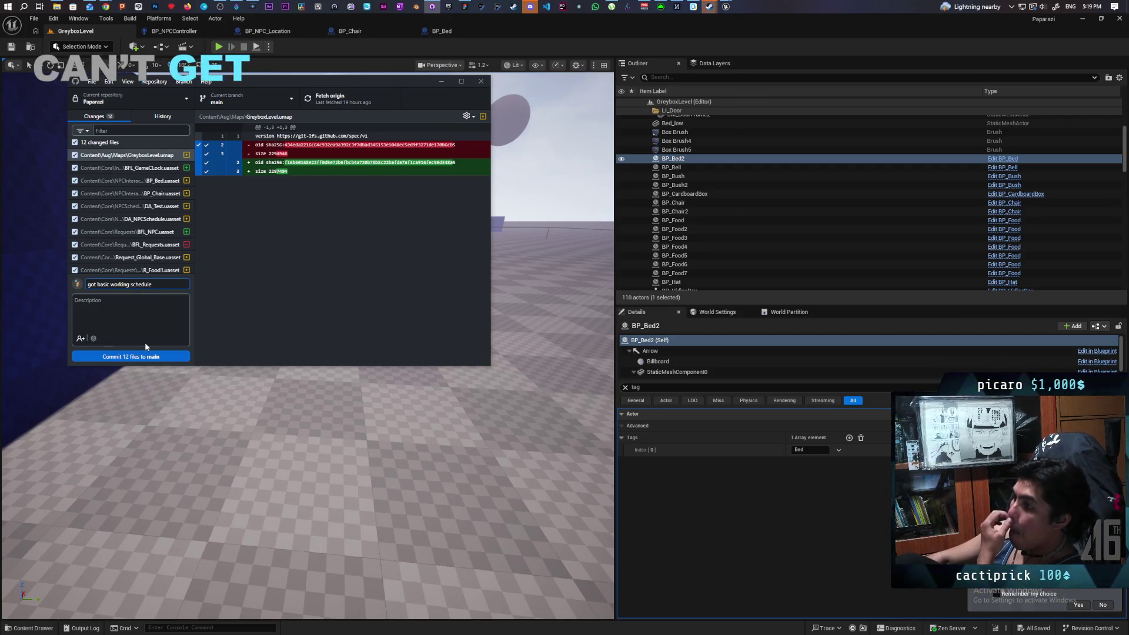
pyautogui.click(148, 359)
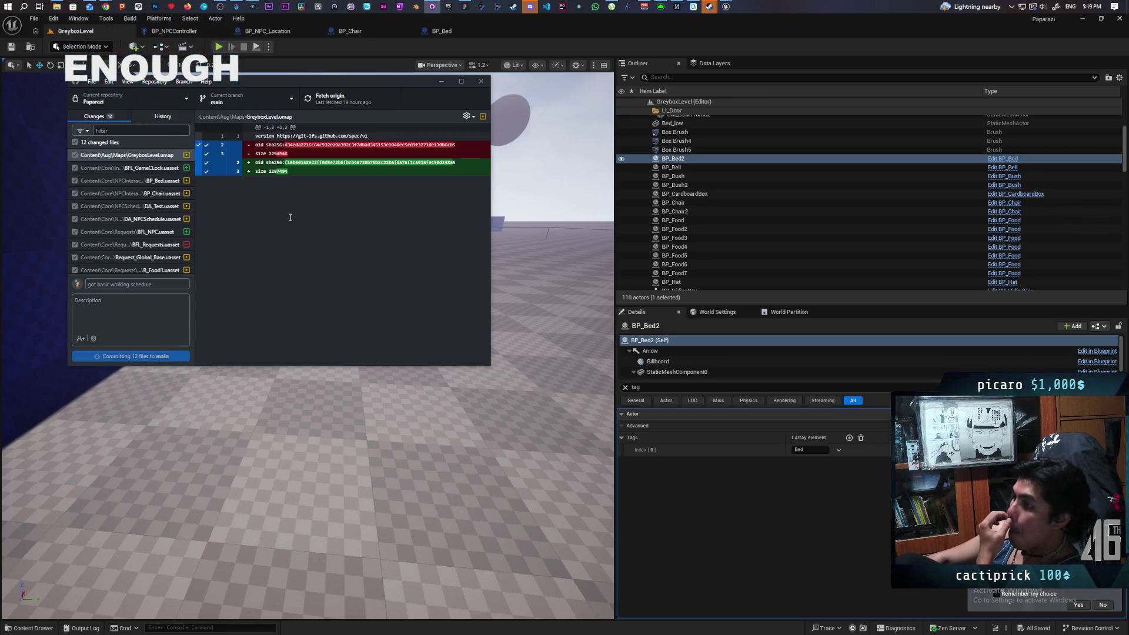
pyautogui.hotkey('ctrl', 'p')
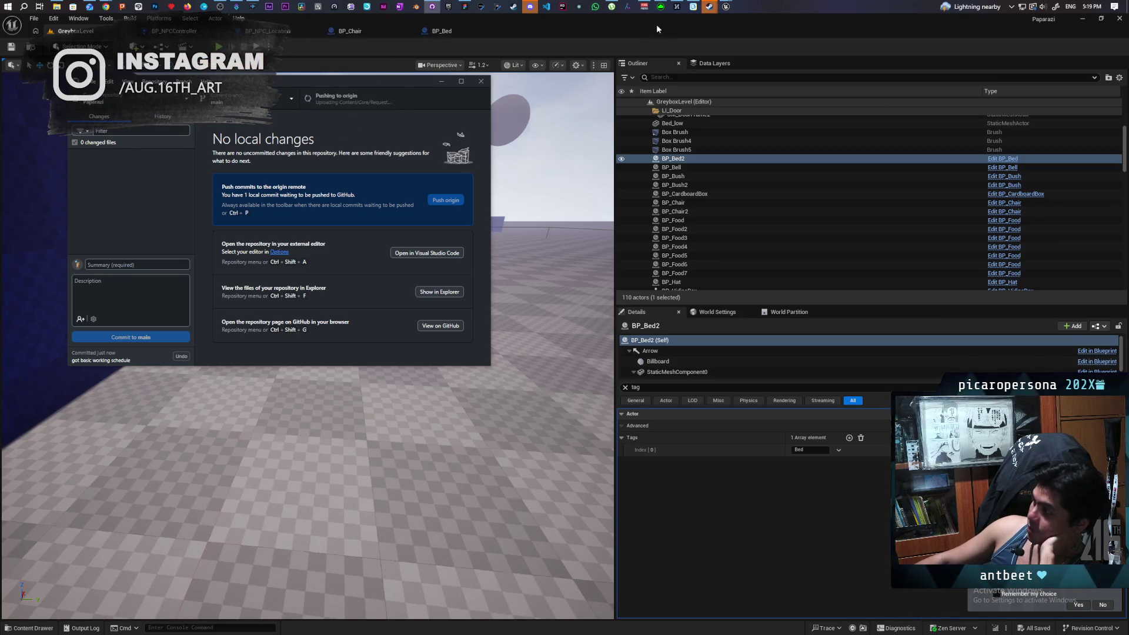
# - Bring the Steam window with the s&box store page to the front
pyautogui.moveTo(709, 6)
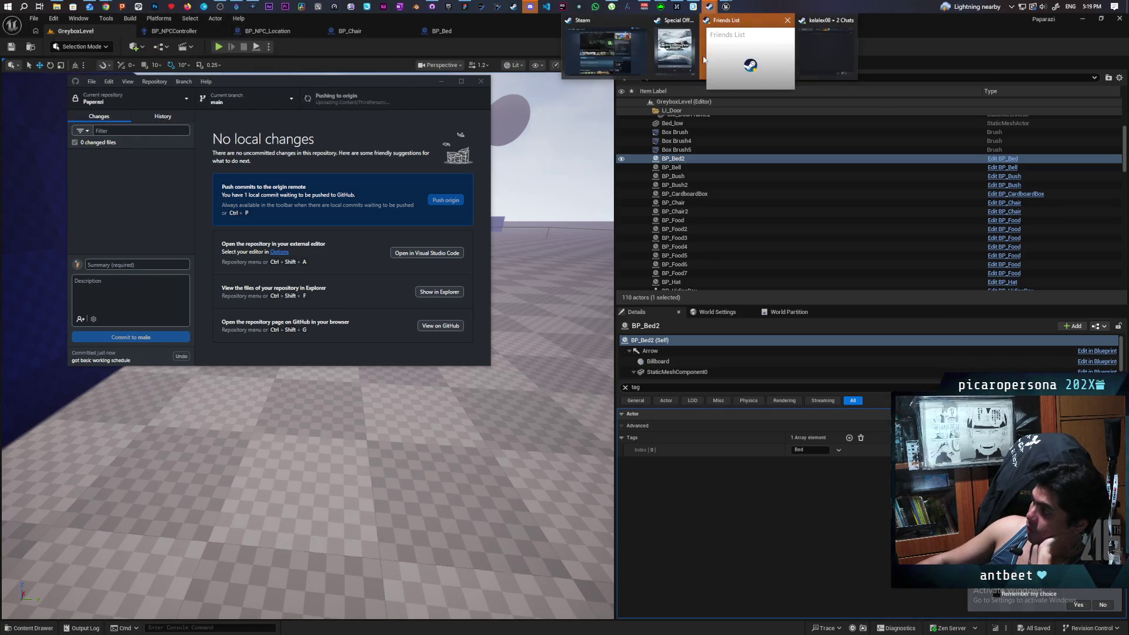
pyautogui.click(633, 59)
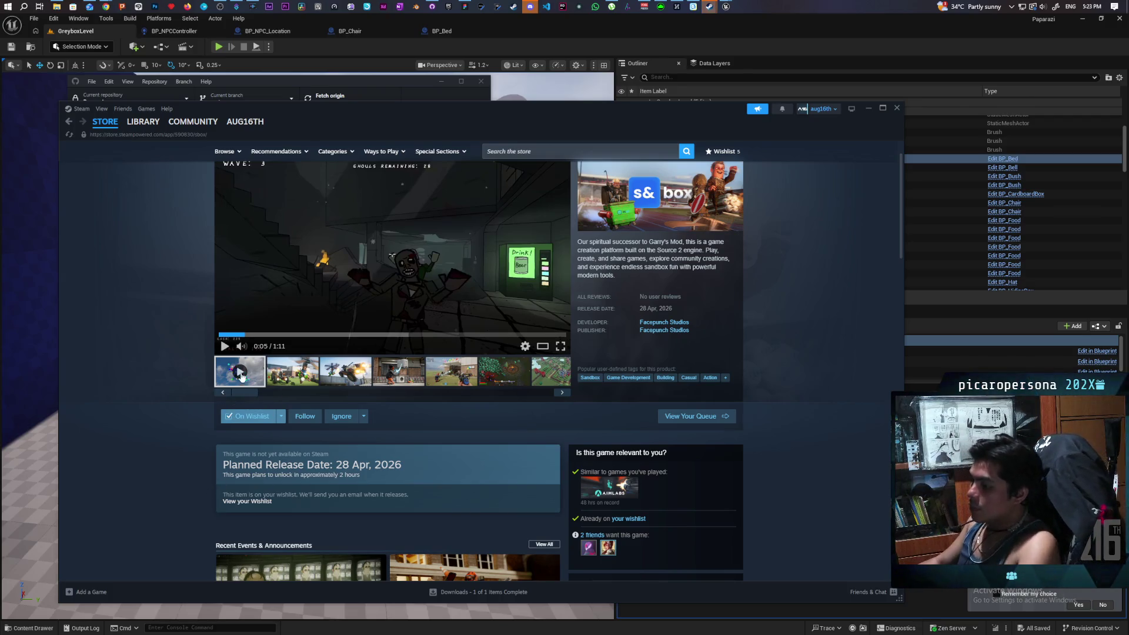
# - Refresh the s&box store page and pause its trailer
pyautogui.click(69, 134)
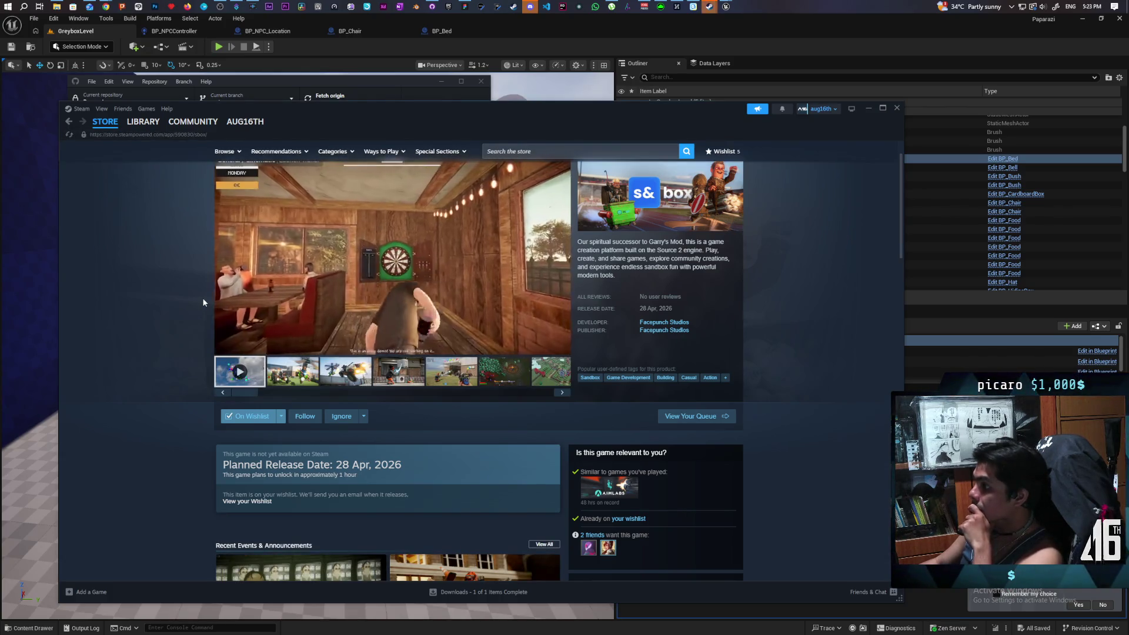
pyautogui.moveTo(247, 347)
pyautogui.click(447, 247)
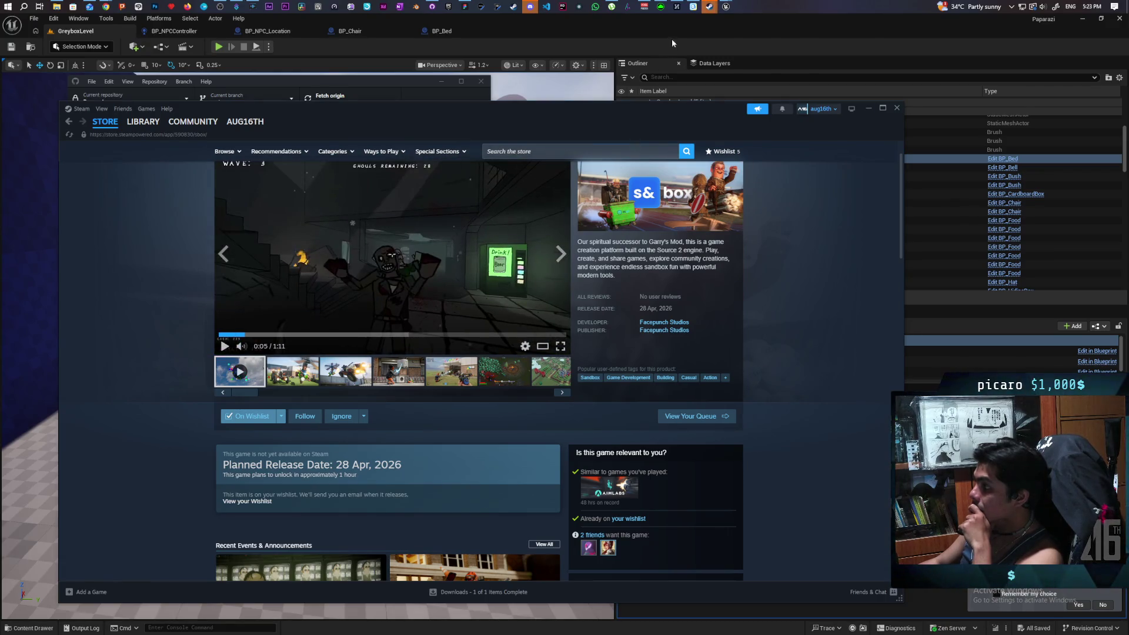
# - Switch to Chrome and play 'The Steam Controller is Here' on YouTube
pyautogui.click(675, 35)
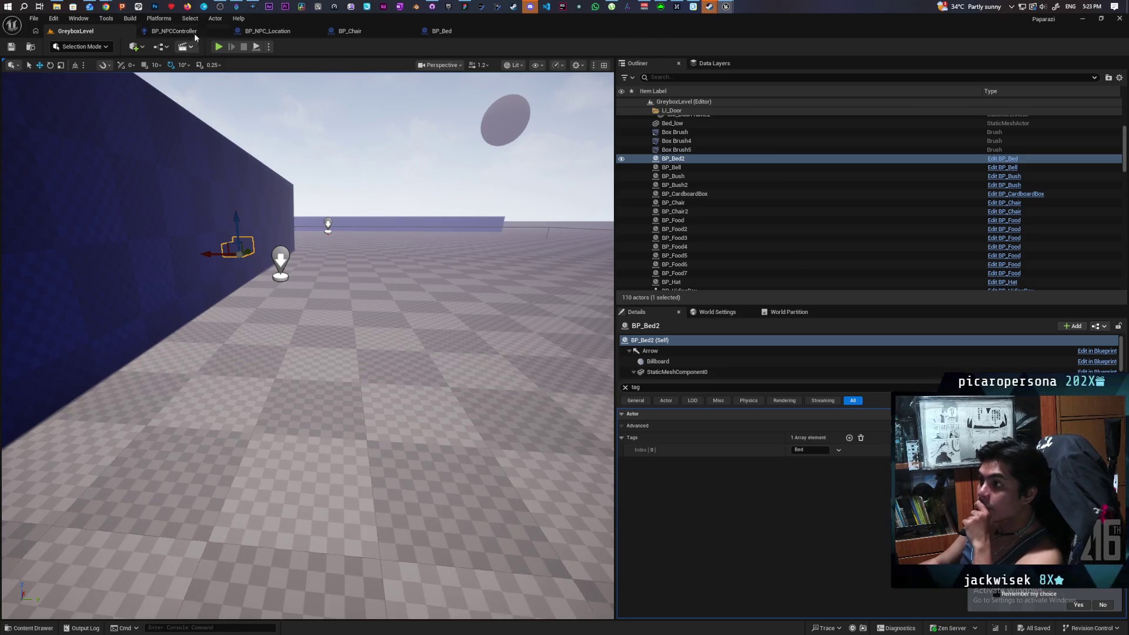
pyautogui.moveTo(106, 7)
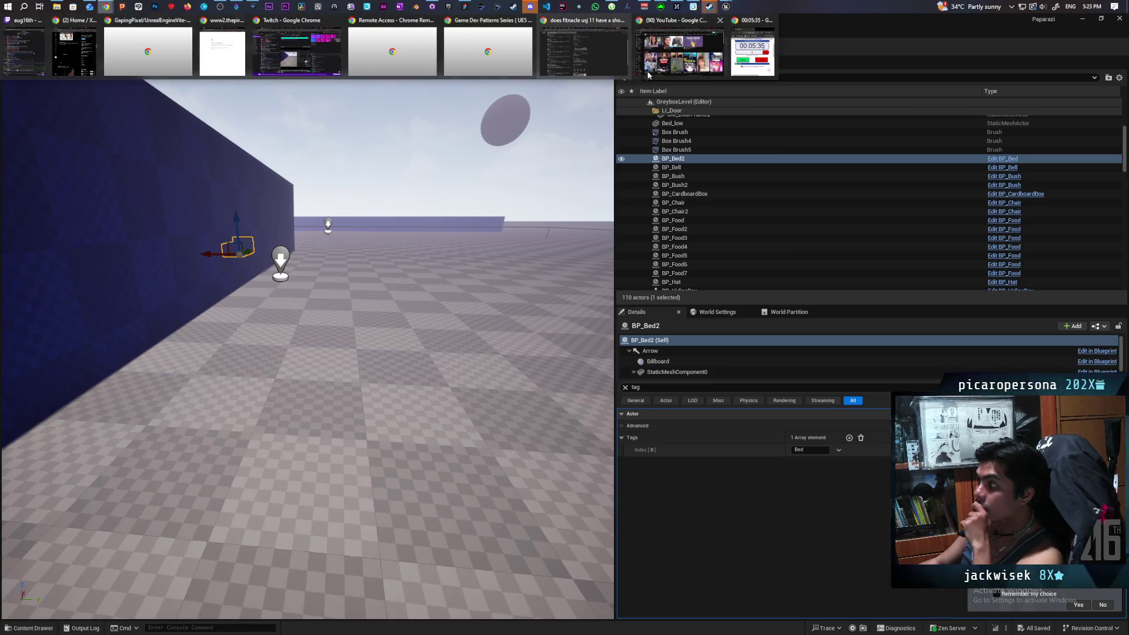
pyautogui.click(648, 75)
pyautogui.click(478, 184)
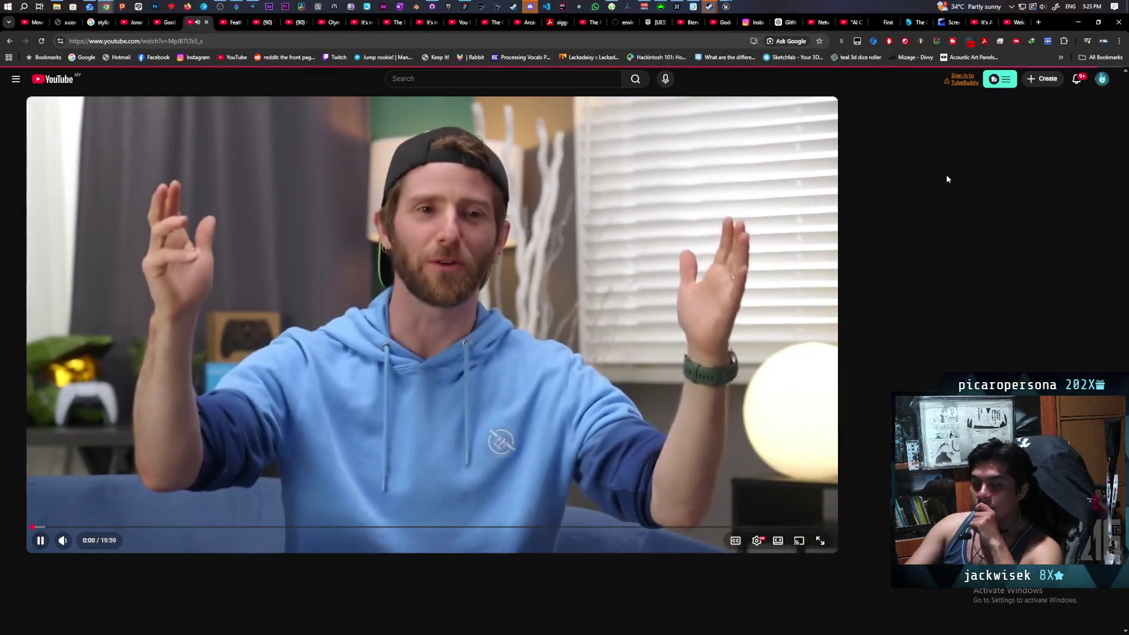
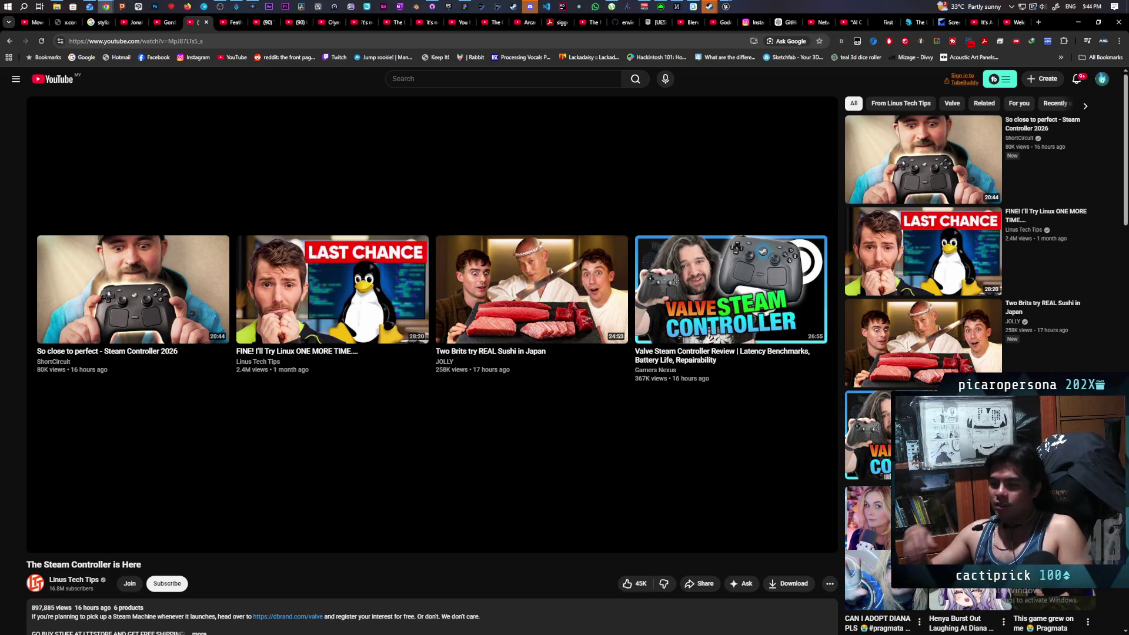
# - Return to the YouTube home feed and open Valve's 'Steam Controller: Official Overview and Quick Start Guide' in a new tab
pyautogui.moveTo(386, 491)
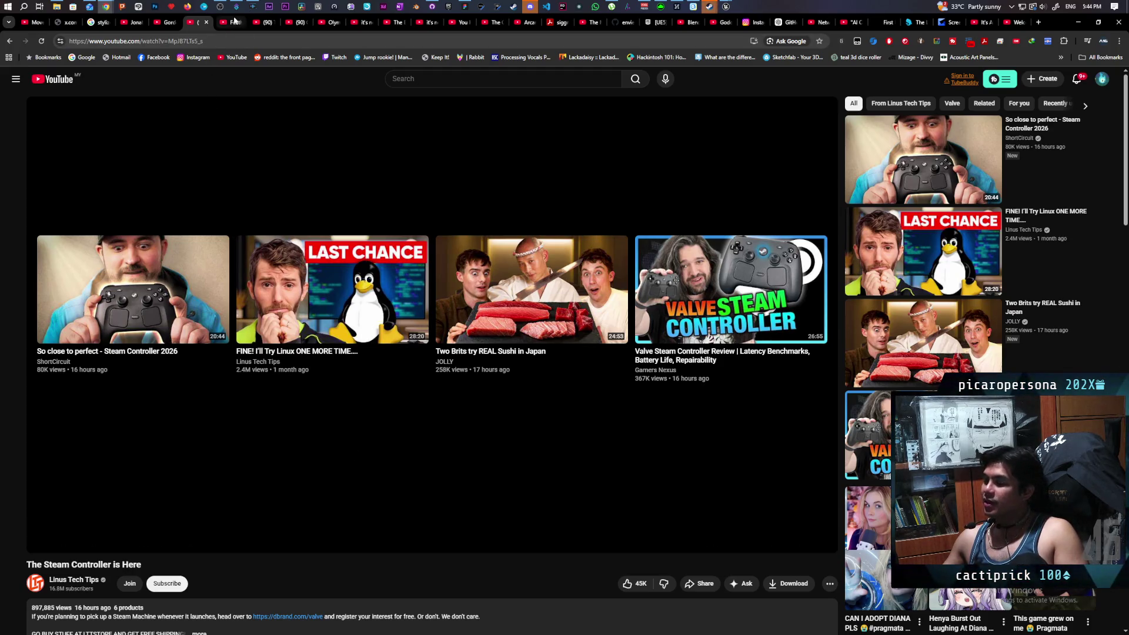
pyautogui.click(54, 79)
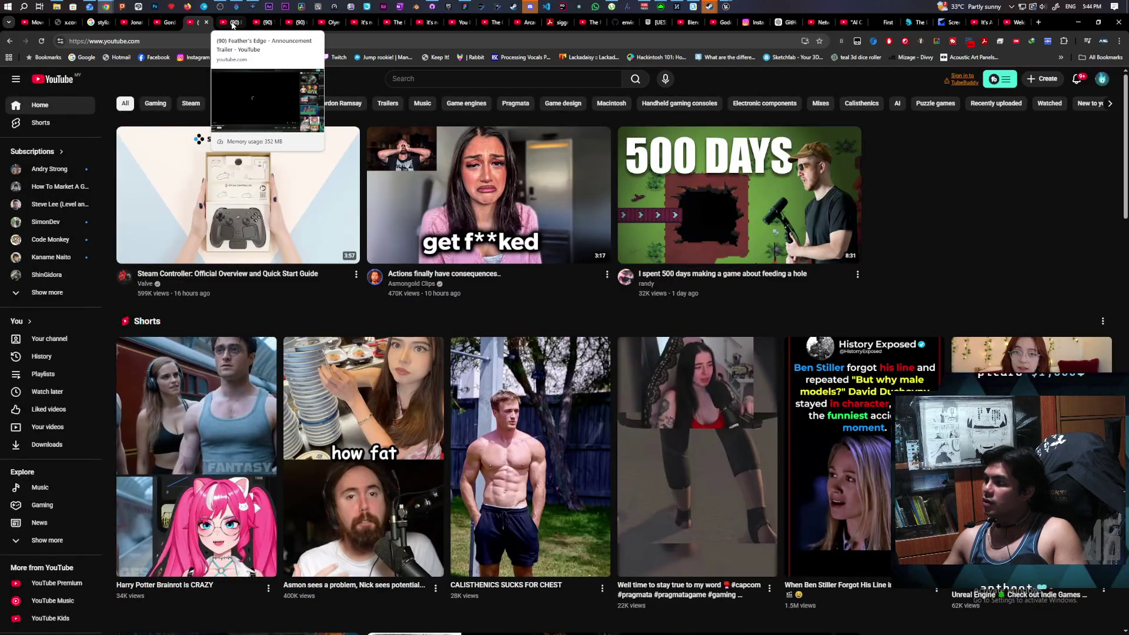
pyautogui.middleClick(210, 194)
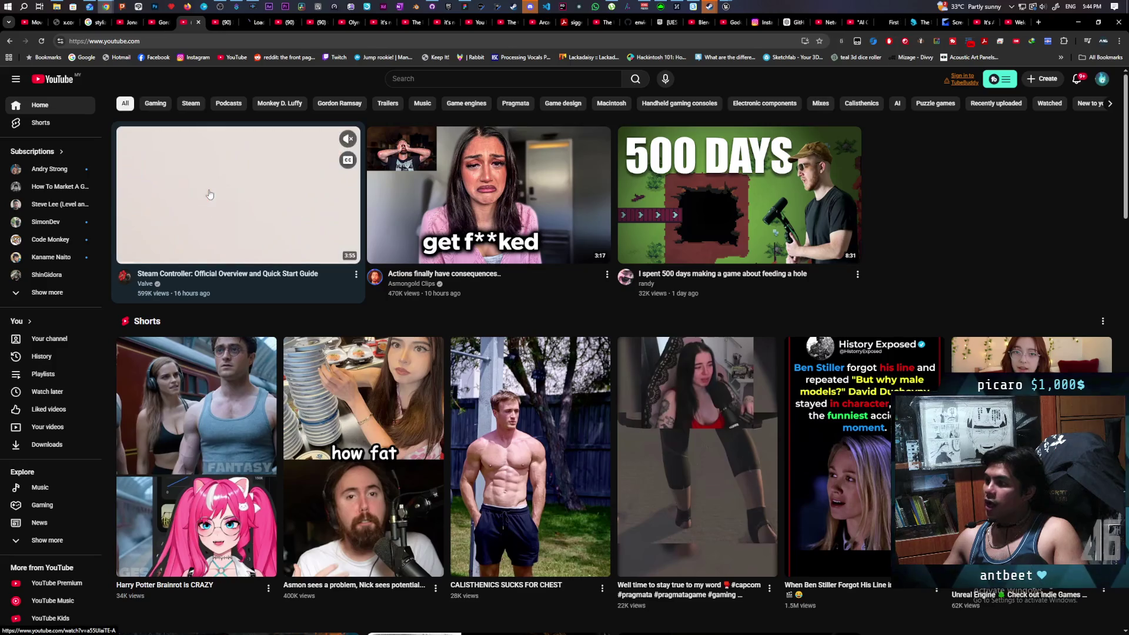
pyautogui.click(250, 22)
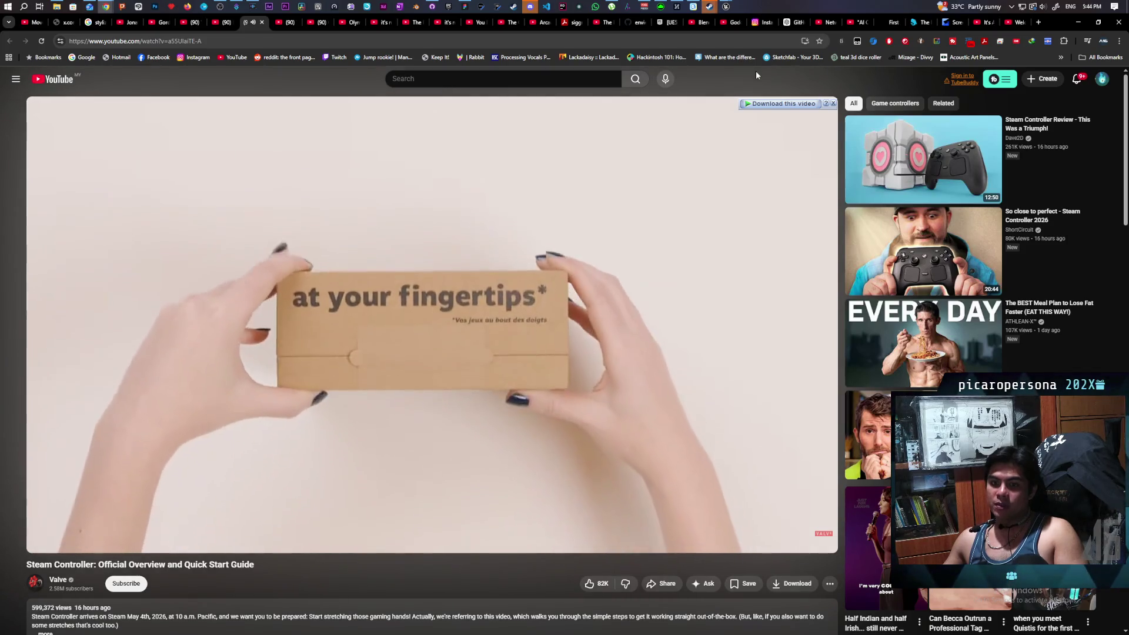
pyautogui.click(608, 152)
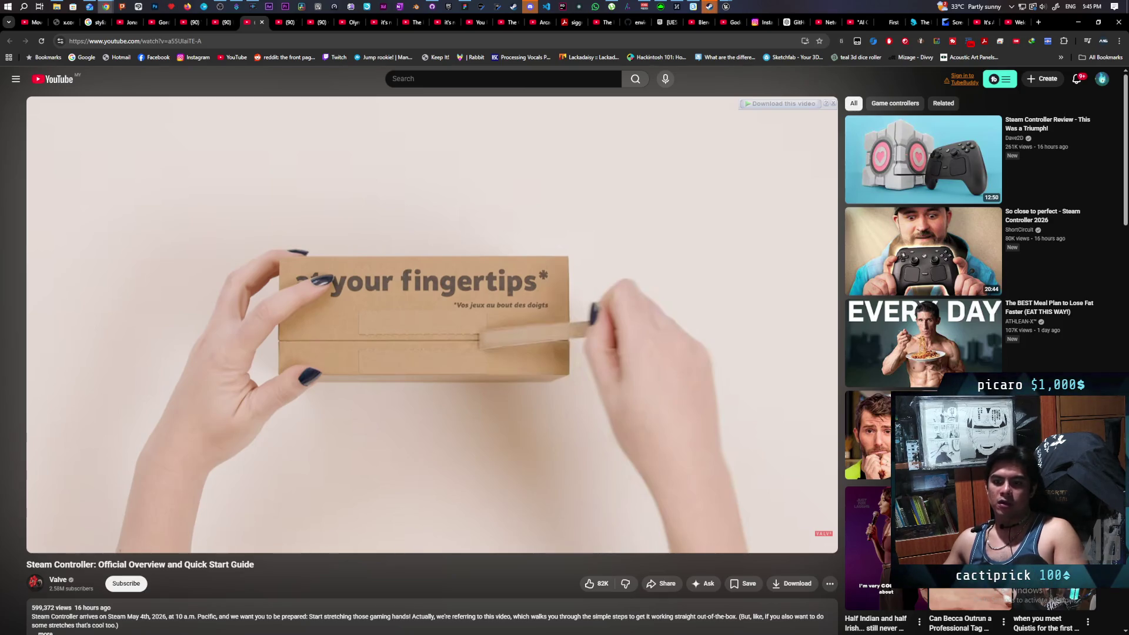
pyautogui.moveTo(609, 151)
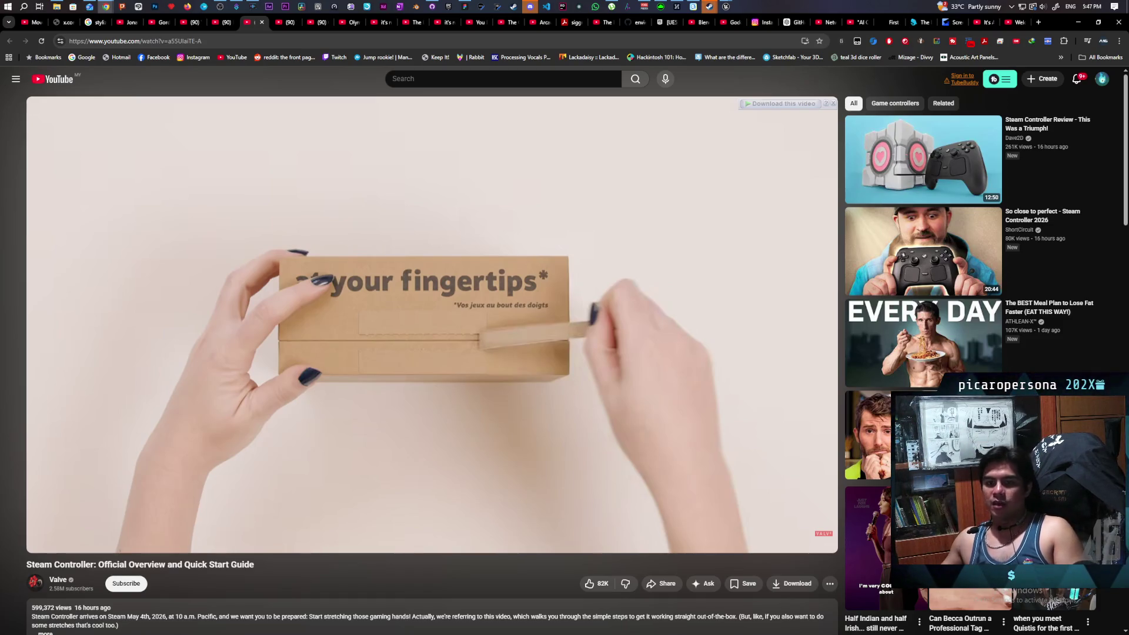
pyautogui.moveTo(404, 177)
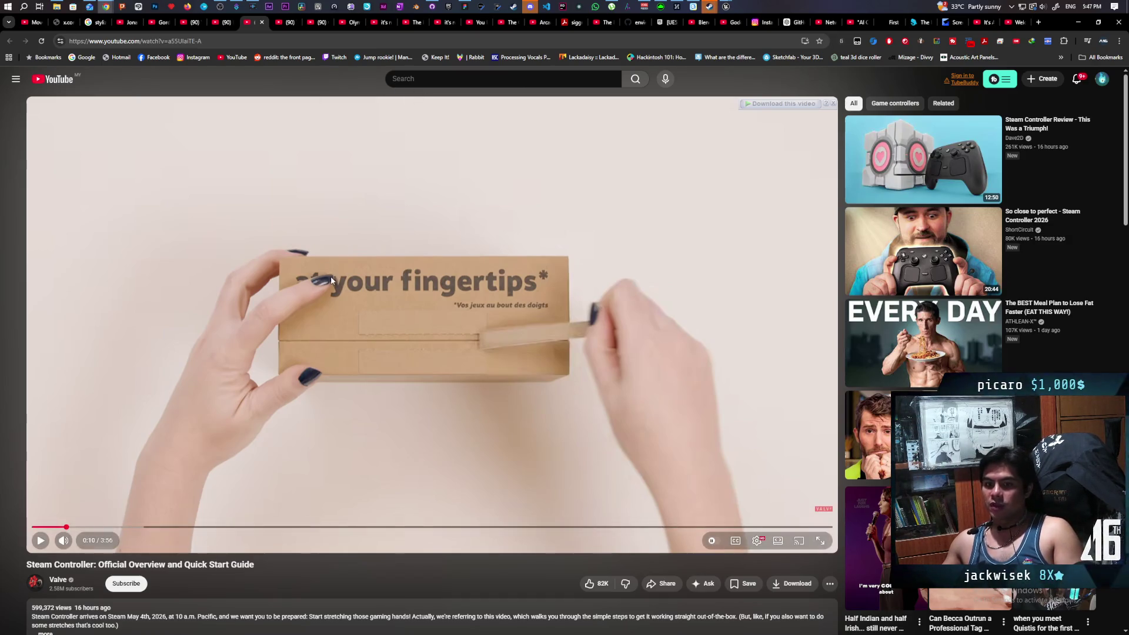
pyautogui.click(343, 451)
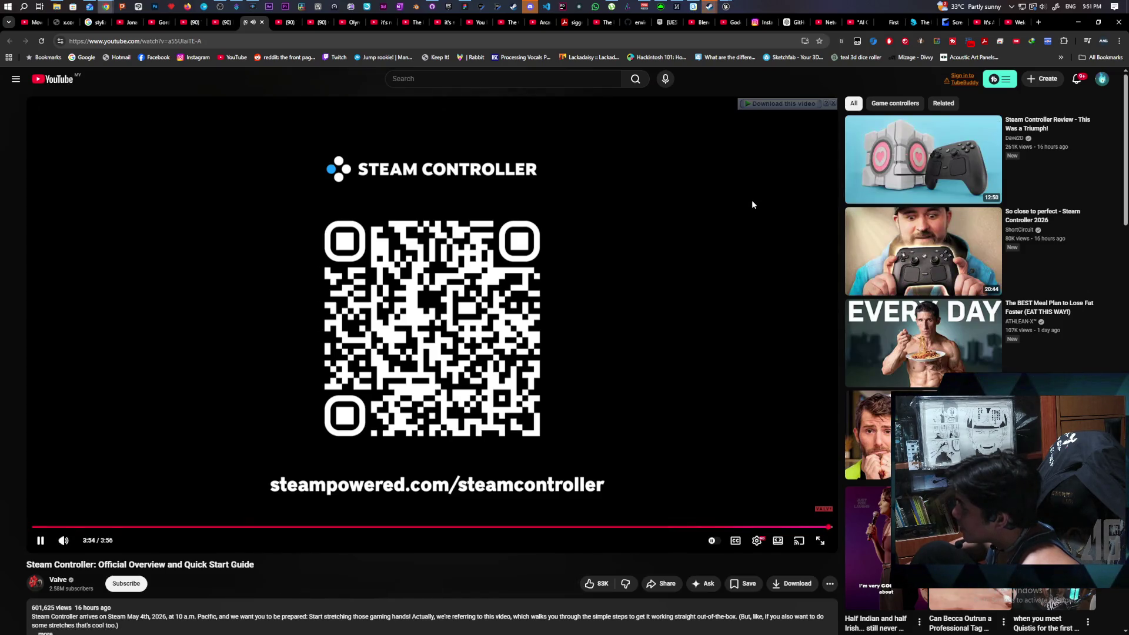
# - Play Dave2D's 'Steam Controller Review - This Was a Triumph!' and close a spare background tab
pyautogui.click(914, 174)
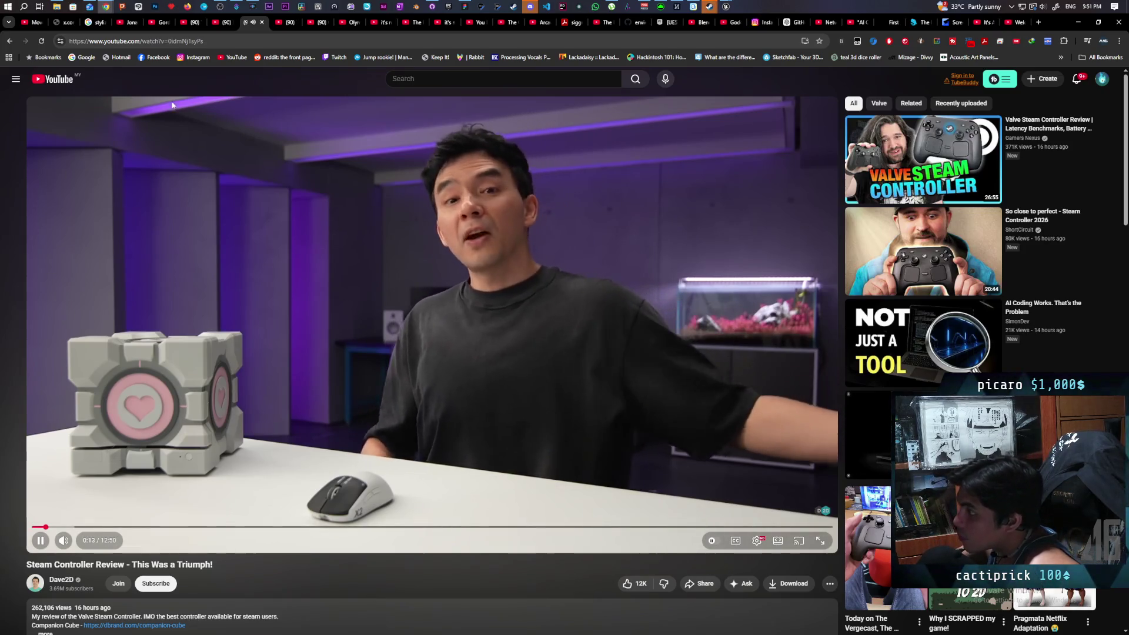
pyautogui.middleClick(232, 26)
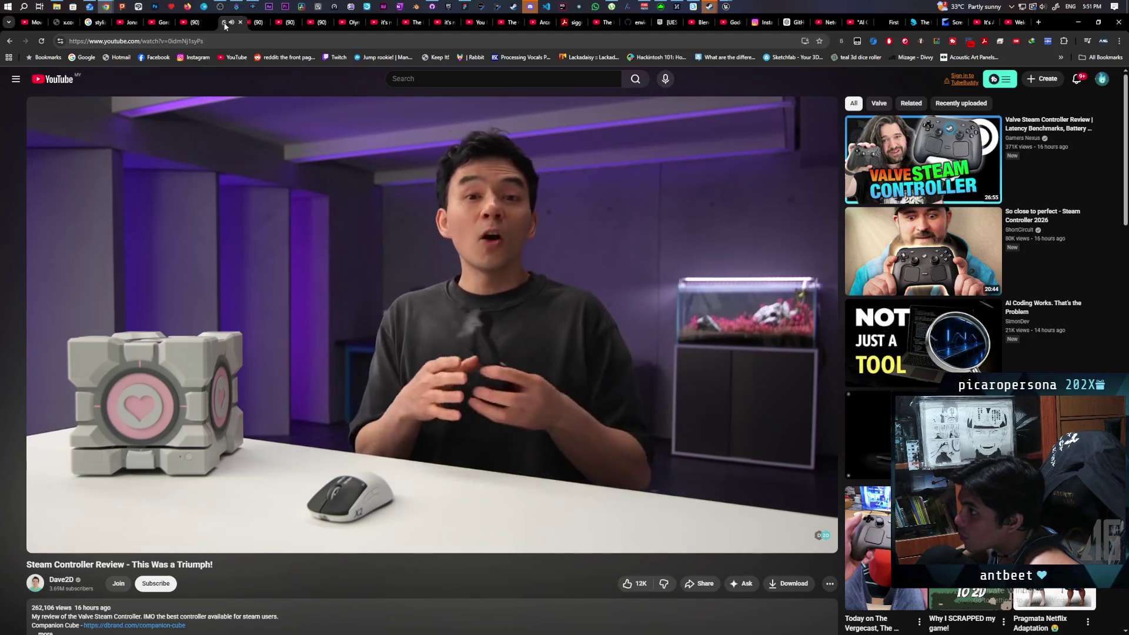